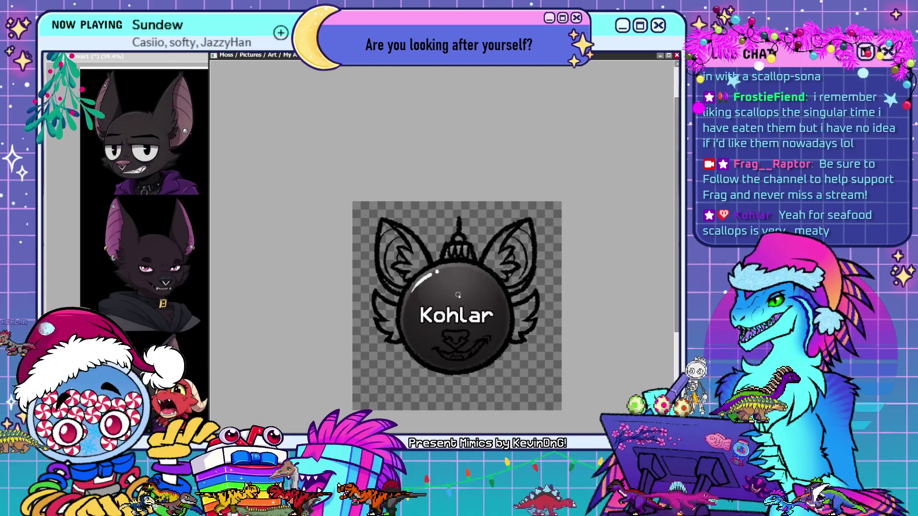
Zoom in and recentre the ornament, then draw a detail stroke inside the left ear
scroll(530, 245, up, 2)
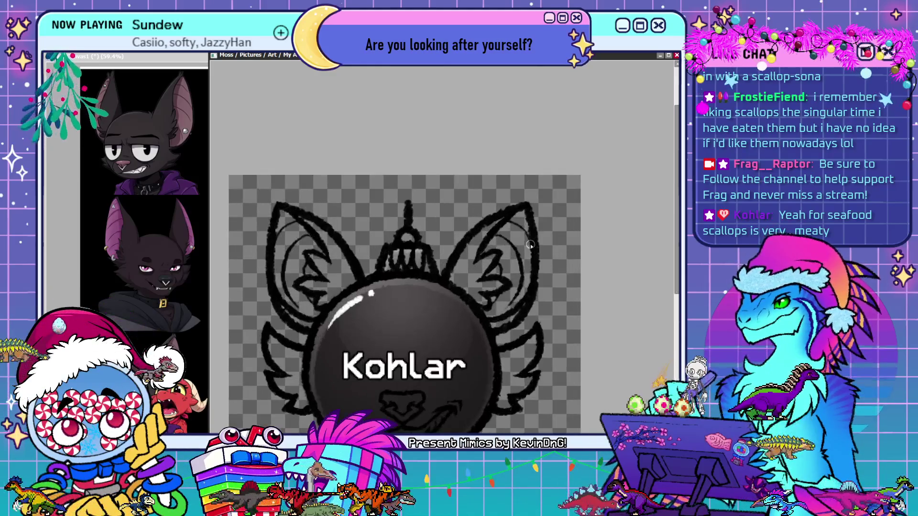
mouse_move(676, 229)
mouse_down()
mouse_move(674, 271)
mouse_move(671, 255)
mouse_up()
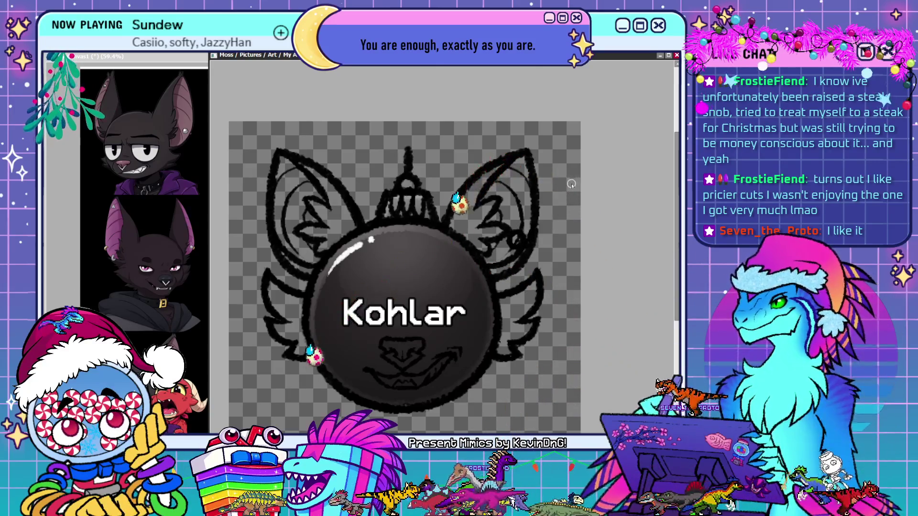
drag(281, 165, 285, 187)
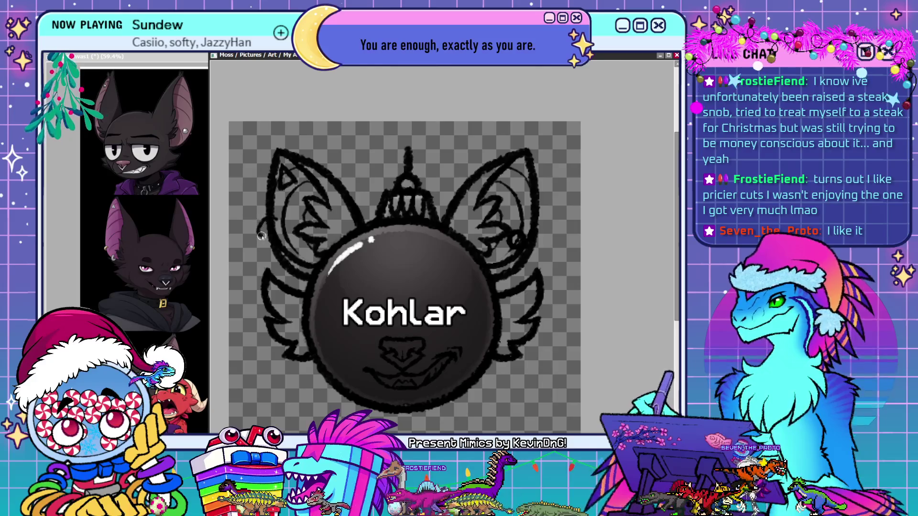
Draw another fur detail stroke along the left bat ear
drag(271, 234, 283, 215)
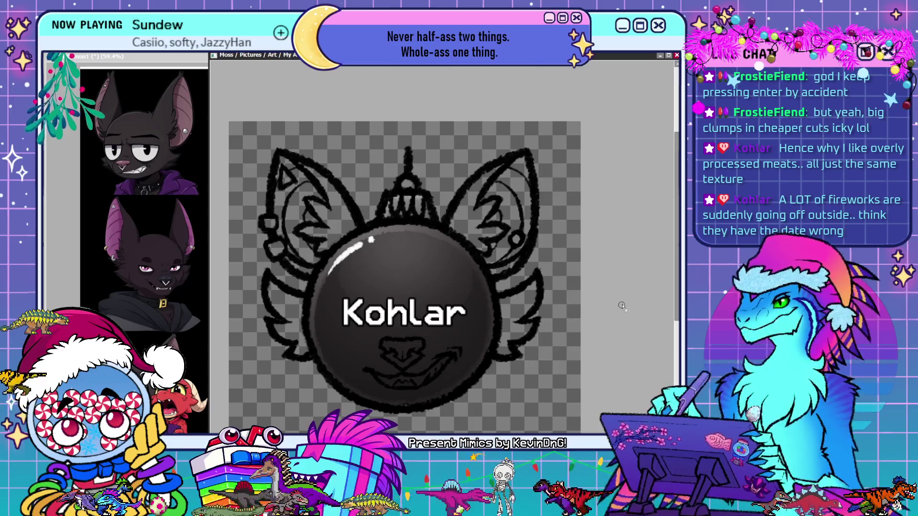
scroll(526, 390, down, 2)
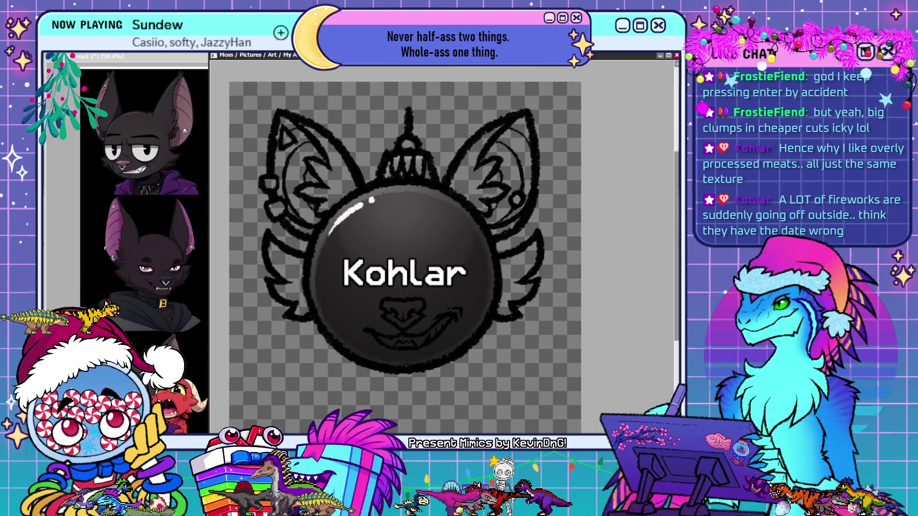
Scroll the canvas left until the Kohlar ornament sits centred in the window
scroll(525, 271, left, 2)
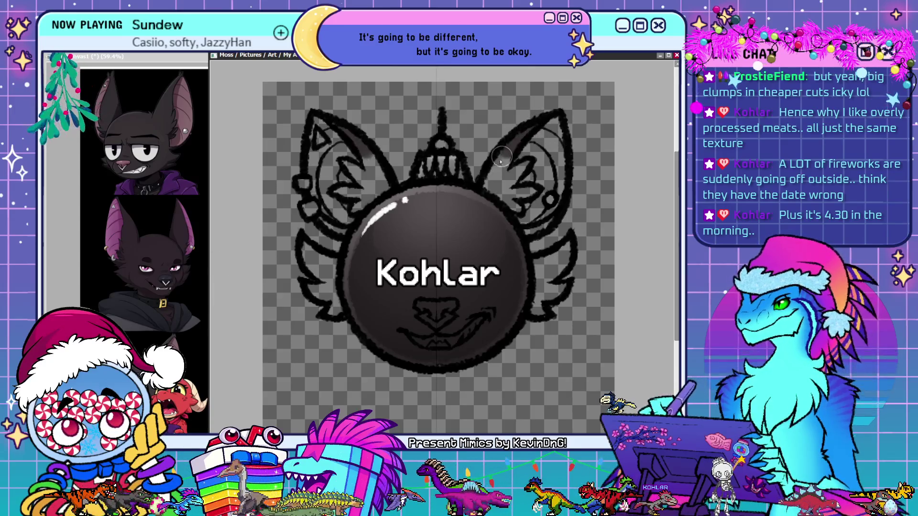
Airbrush mirrored shading and pink blush in both ears, darkening the right ear's upper area
drag(502, 155, 481, 203)
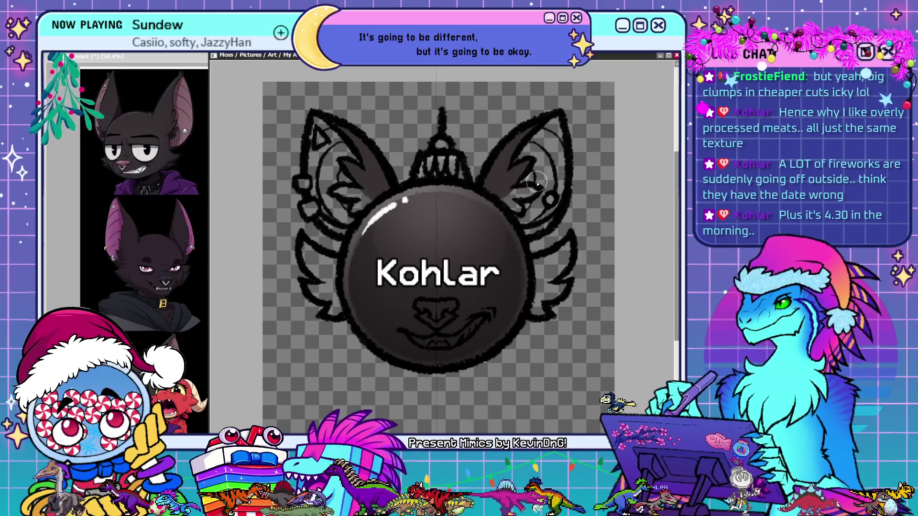
drag(526, 163, 504, 189)
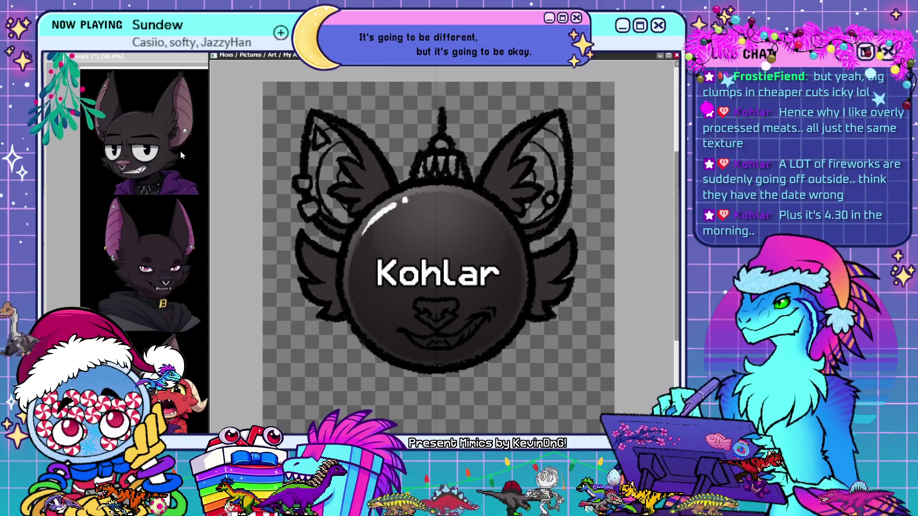
drag(368, 198, 334, 203)
mouse_move(536, 191)
mouse_down()
mouse_move(537, 205)
mouse_move(544, 196)
mouse_move(524, 218)
mouse_up()
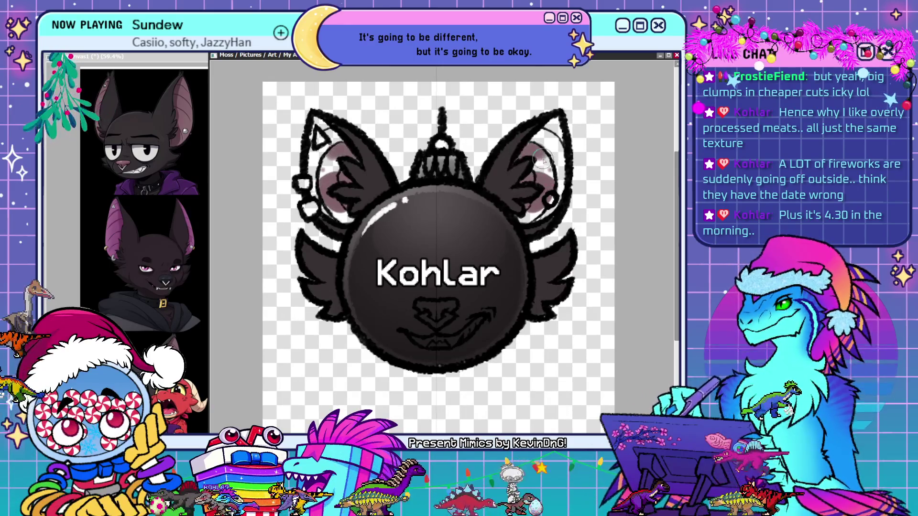
drag(556, 114, 547, 138)
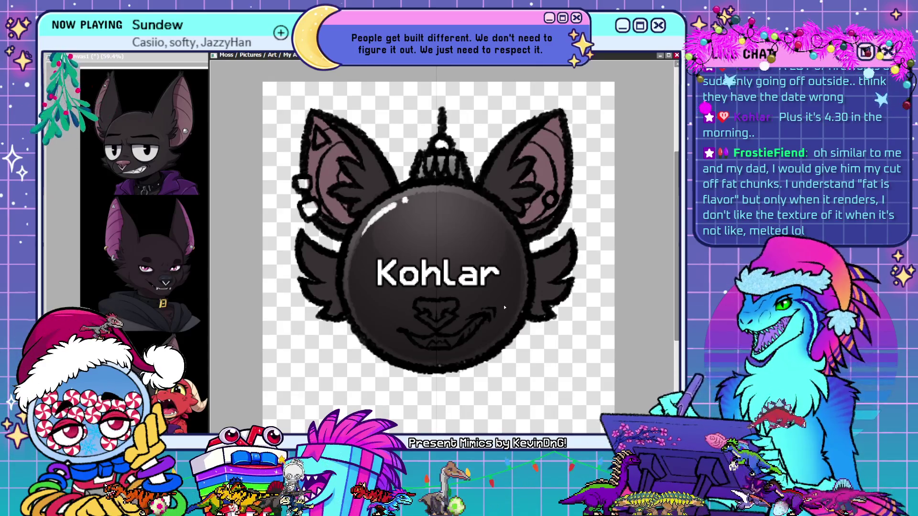
mouse_move(457, 361)
mouse_down()
mouse_move(432, 366)
mouse_move(457, 368)
mouse_up()
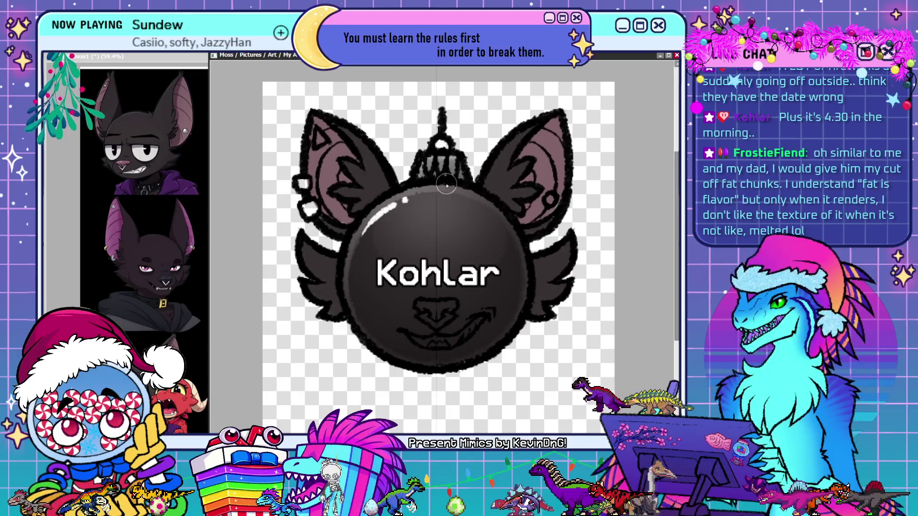
Airbrush a darker purple tint over the ornament ball, then bucket-fill the body blue
mouse_move(405, 188)
mouse_down()
mouse_move(378, 268)
mouse_move(480, 196)
mouse_move(476, 267)
mouse_up()
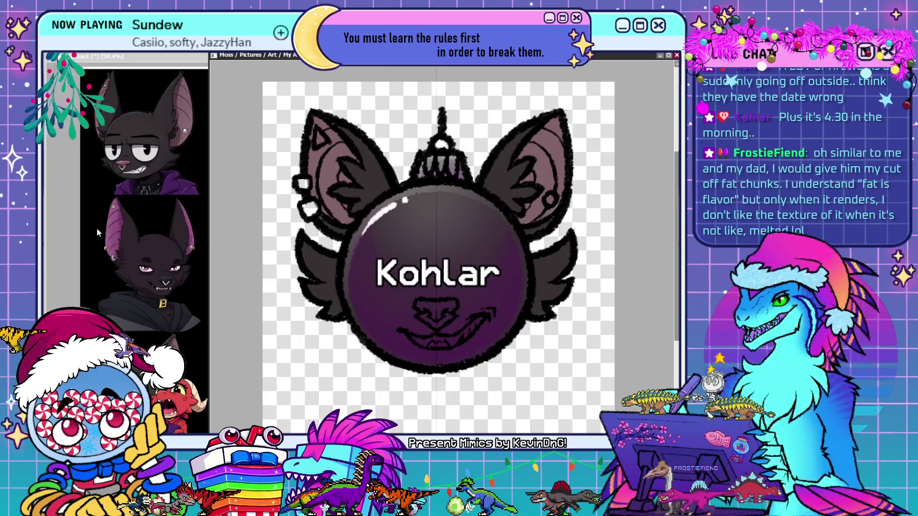
click(462, 396)
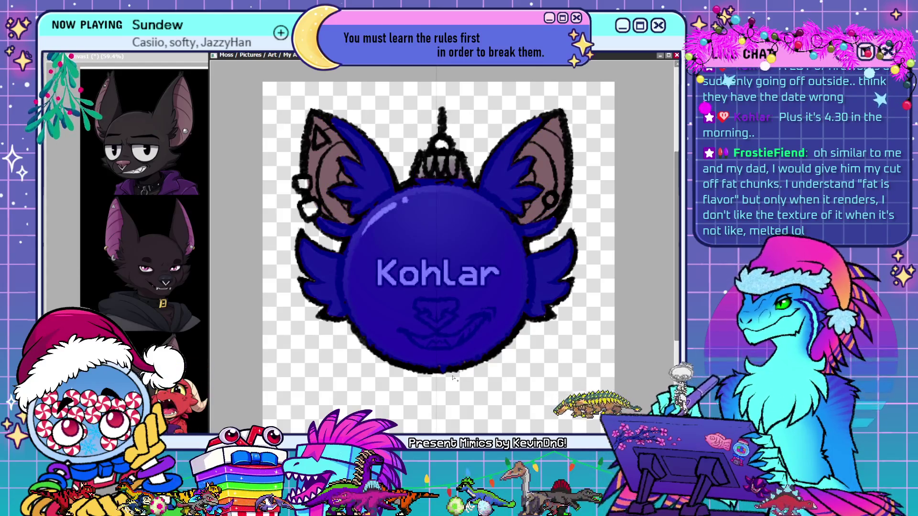
Undo the blue bucket fill and deselect the ornament artwork
key(ctrl+z)
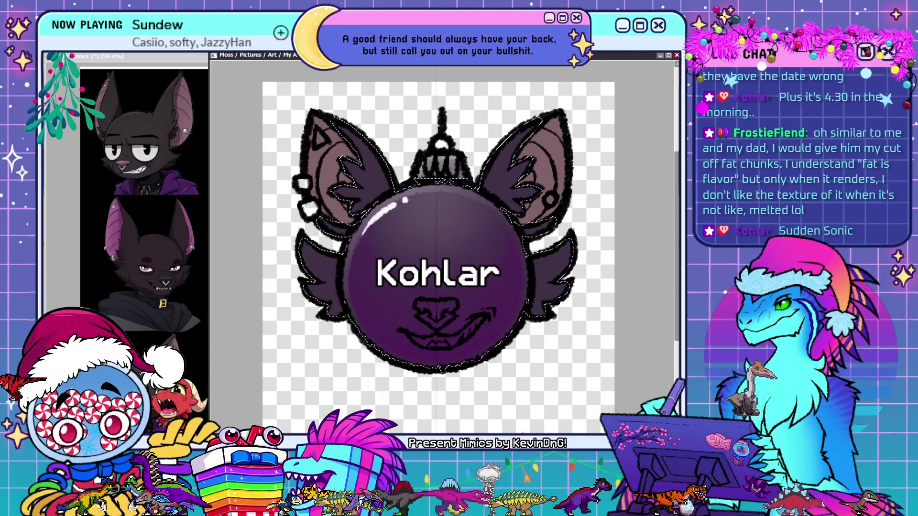
key(ctrl+d)
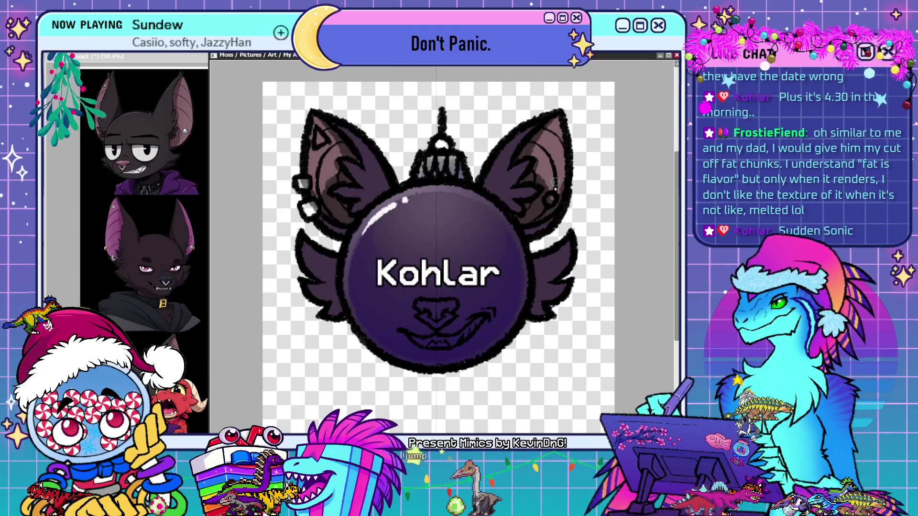
Shade inside the right ear and begin marking both wing areas with the Selection Pen
drag(538, 133, 547, 189)
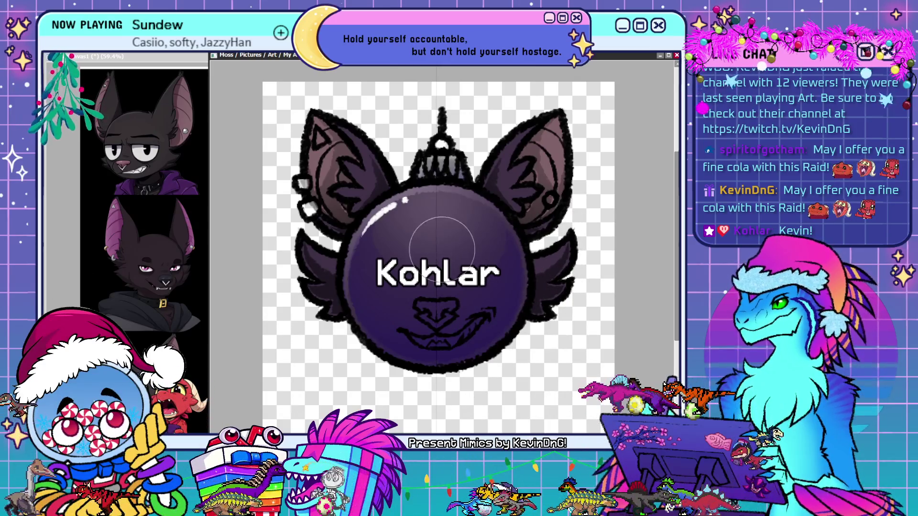
mouse_move(587, 239)
mouse_down()
mouse_move(535, 349)
mouse_move(569, 287)
mouse_up()
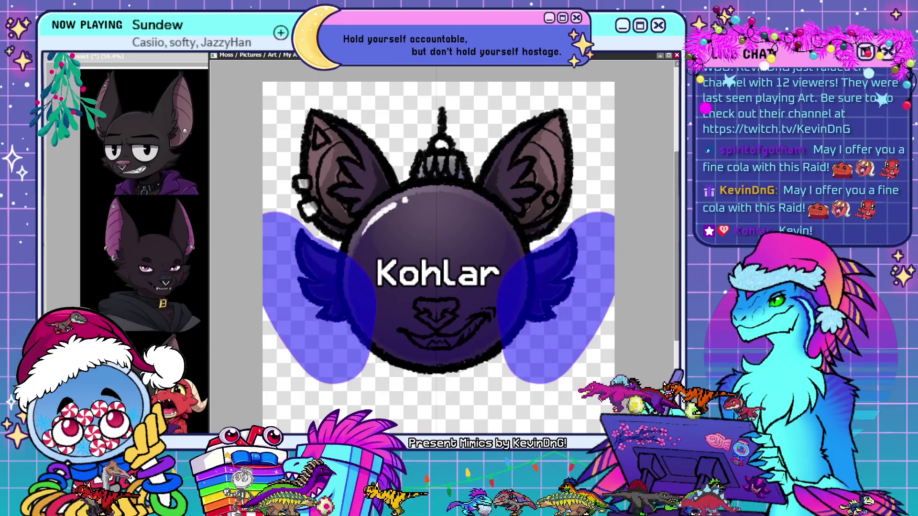
Turn the wing marks into a selection, invert it to exclude the wings, then clear it
key(b)
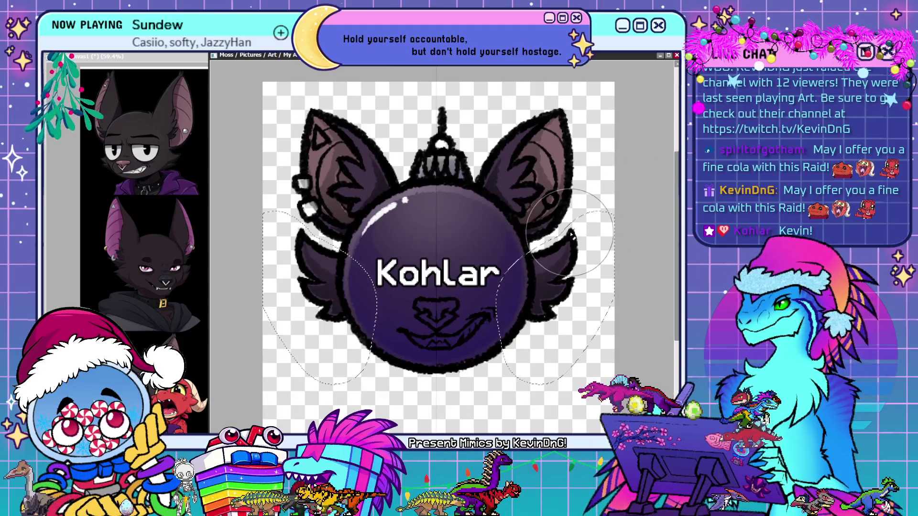
key(ctrl+i)
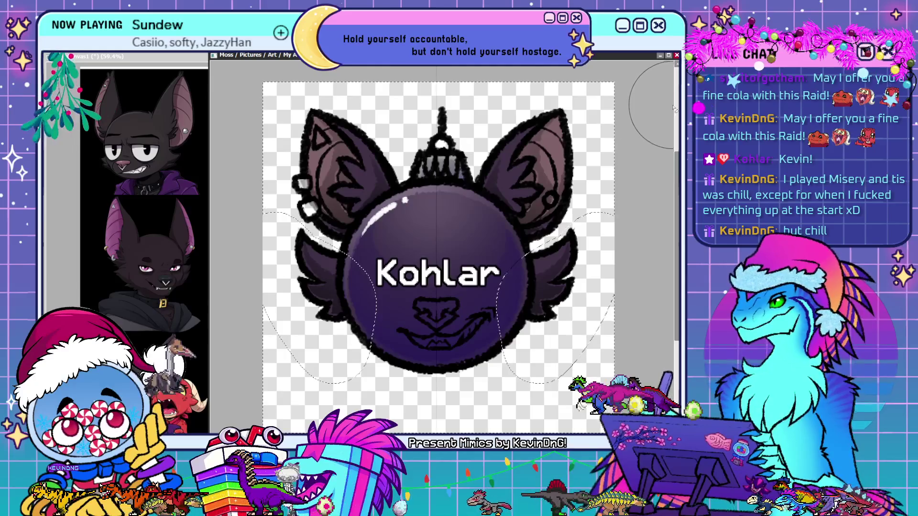
key(ctrl+shift+a)
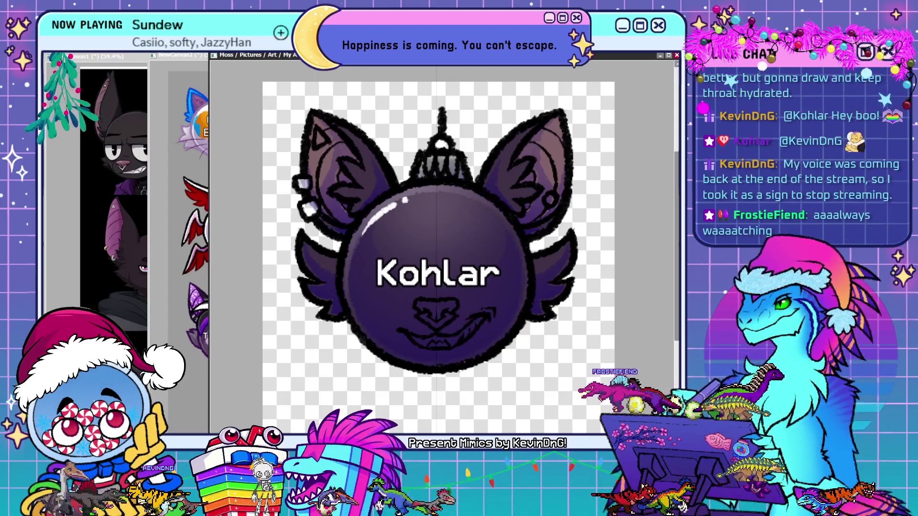
Paint a white zigzag row of teeth inside the grin below the Kohlar name
mouse_move(437, 338)
mouse_down()
mouse_move(460, 343)
mouse_move(476, 332)
mouse_up()
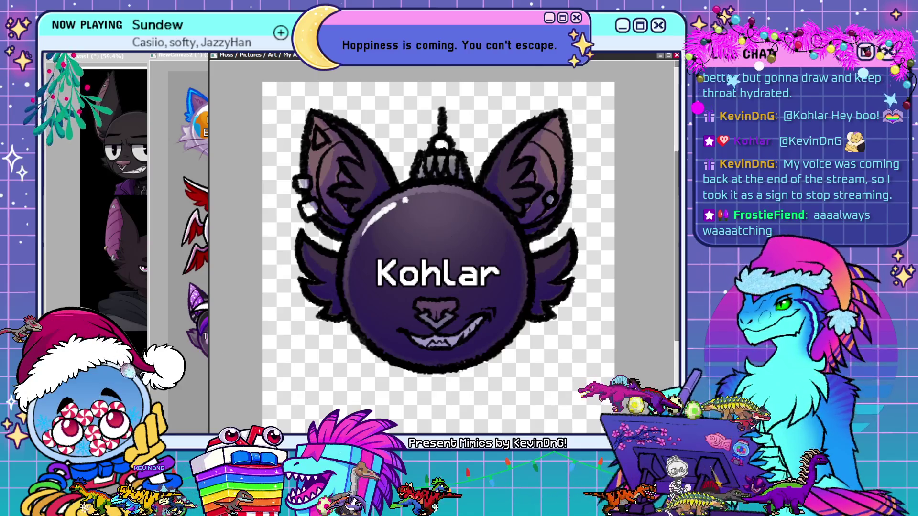
key(ctrl+Tab)
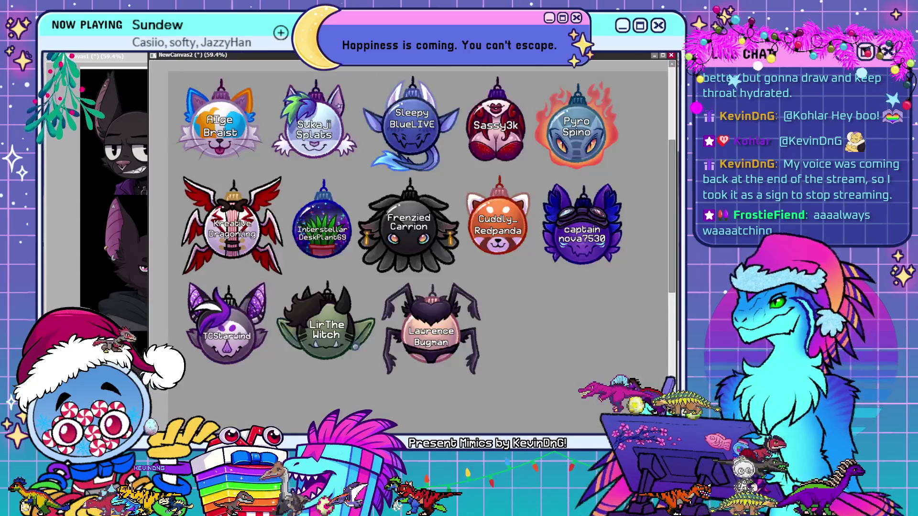
key(ctrl+Tab)
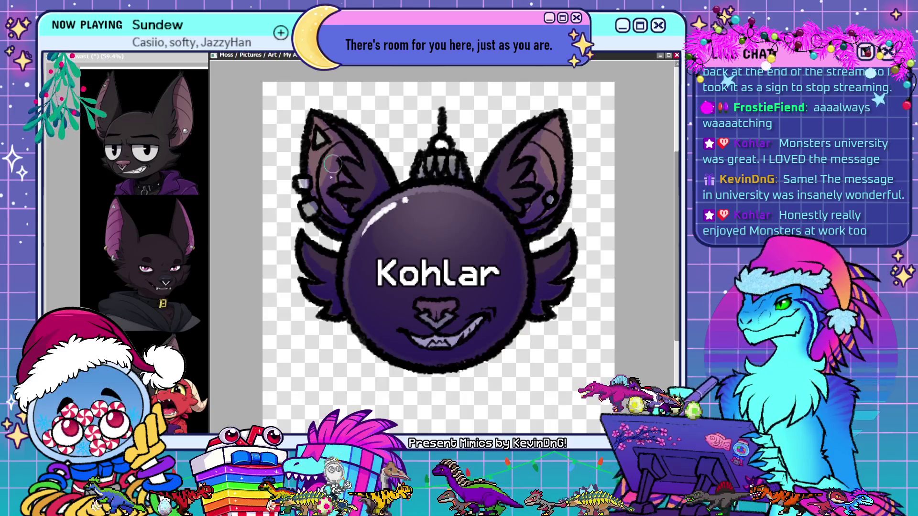
click(302, 183)
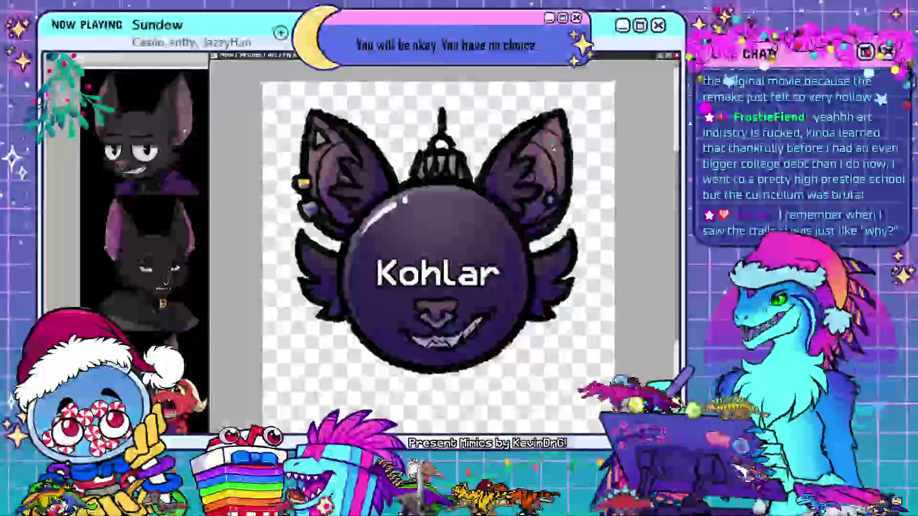
Undo the last change to restore the left ear's inner linework and shading
key(ctrl+z)
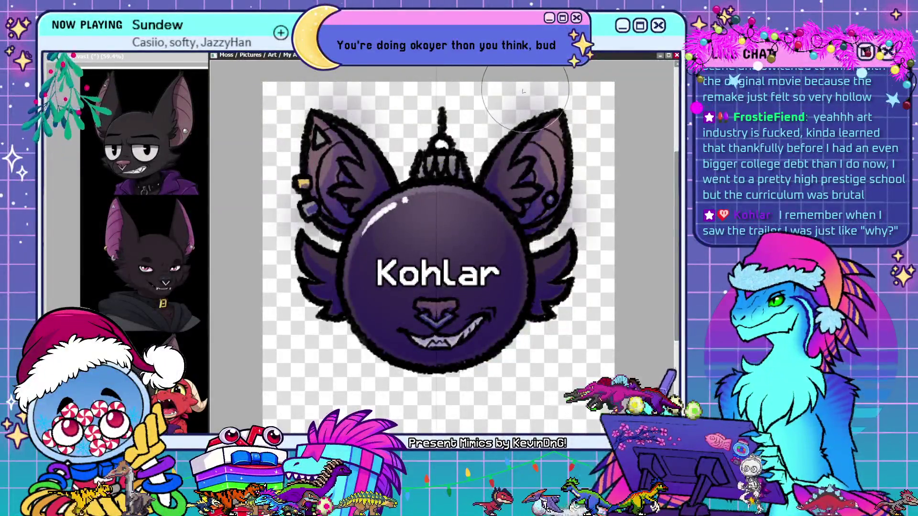
Compare the ear glow on and off, then airbrush and soften mirrored glow along both wing edges
key(ctrl+z)
key(ctrl+y)
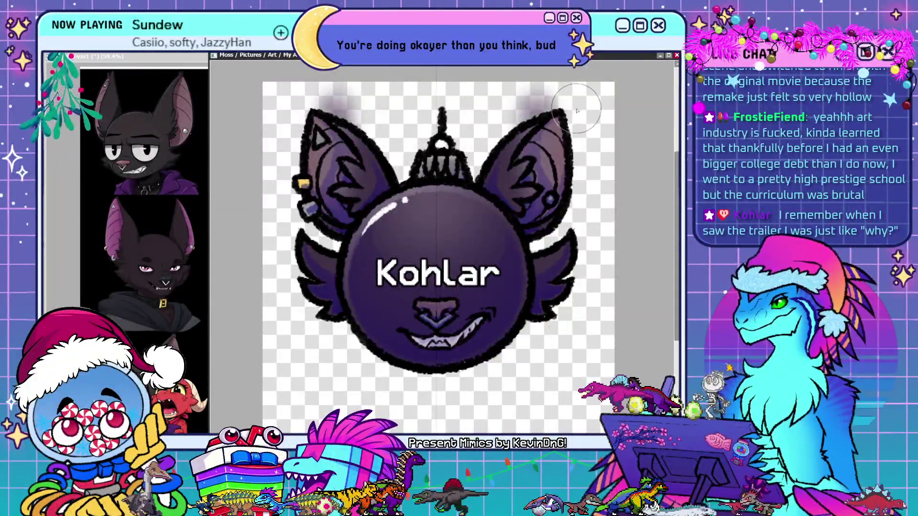
key(ctrl+z)
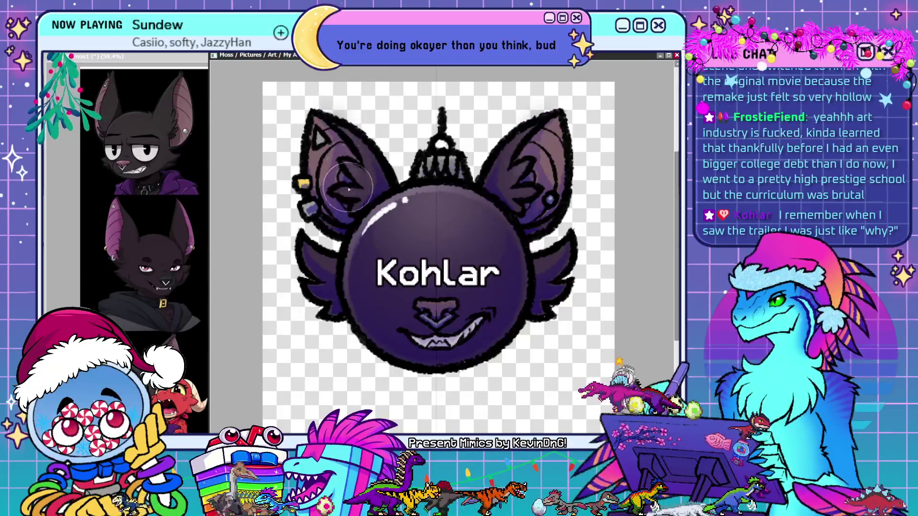
key(ctrl+y)
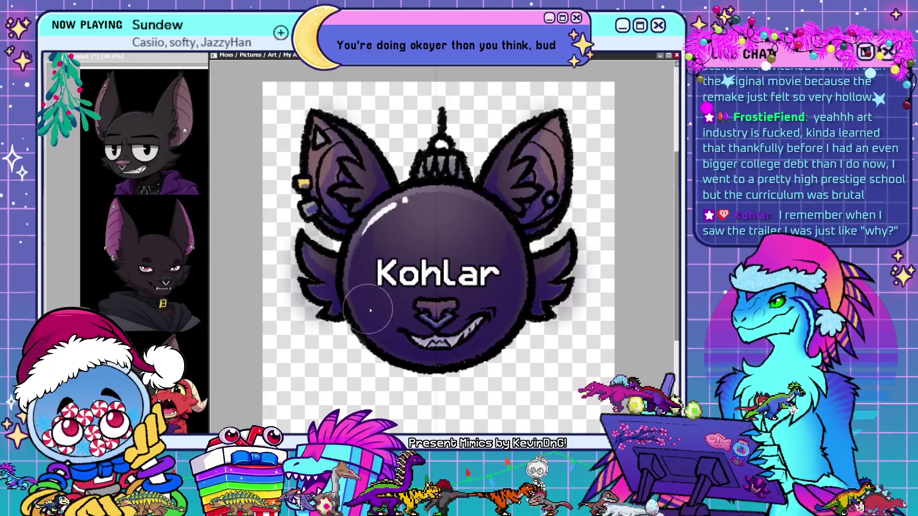
drag(290, 235, 306, 258)
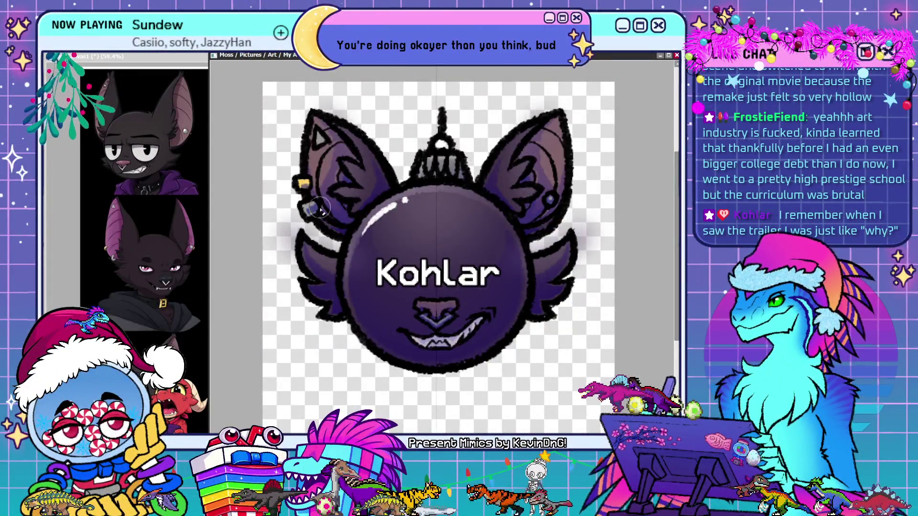
drag(284, 205, 282, 245)
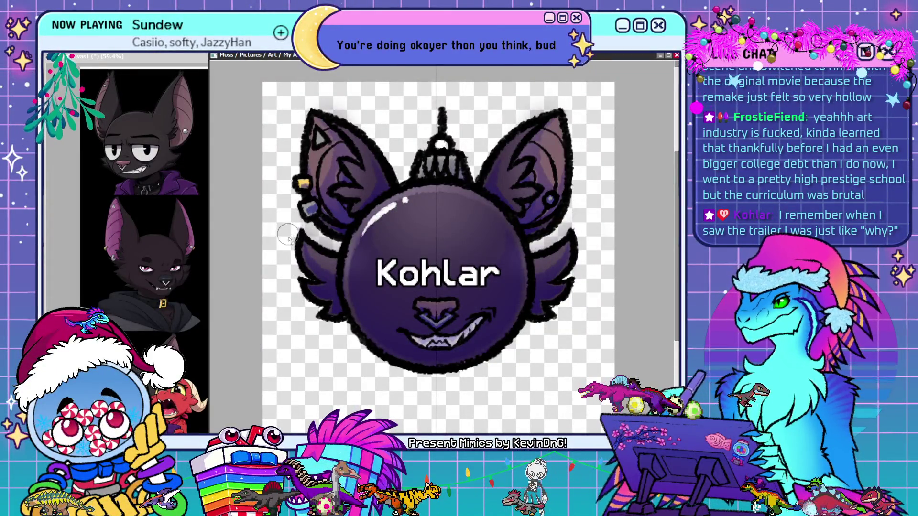
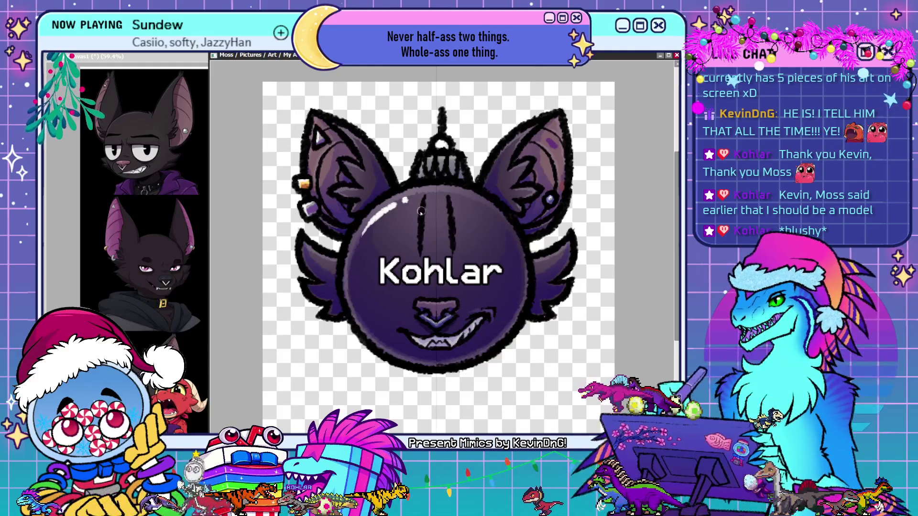
Draw two crossbars in a # shape over the ornament, then undo them
drag(402, 210, 480, 210)
drag(397, 233, 474, 233)
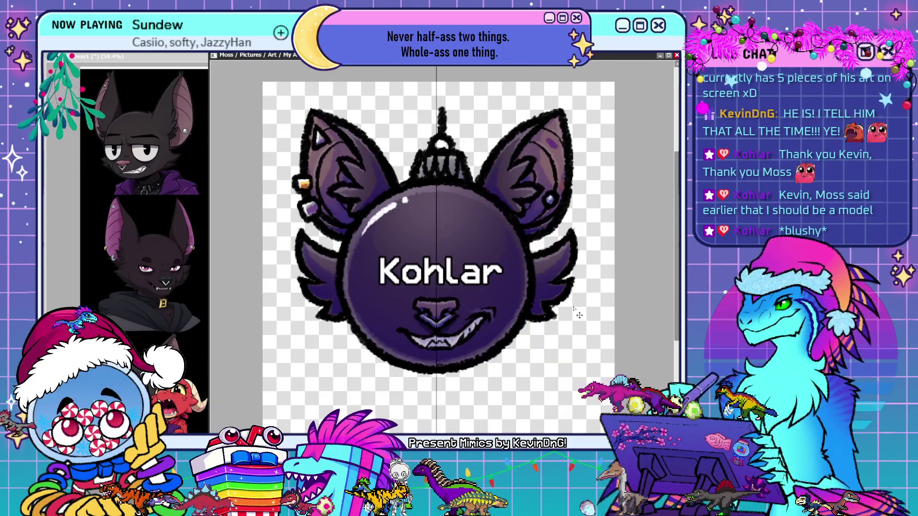
key(ctrl+z)
key(ctrl+z)
key(ctrl+z)
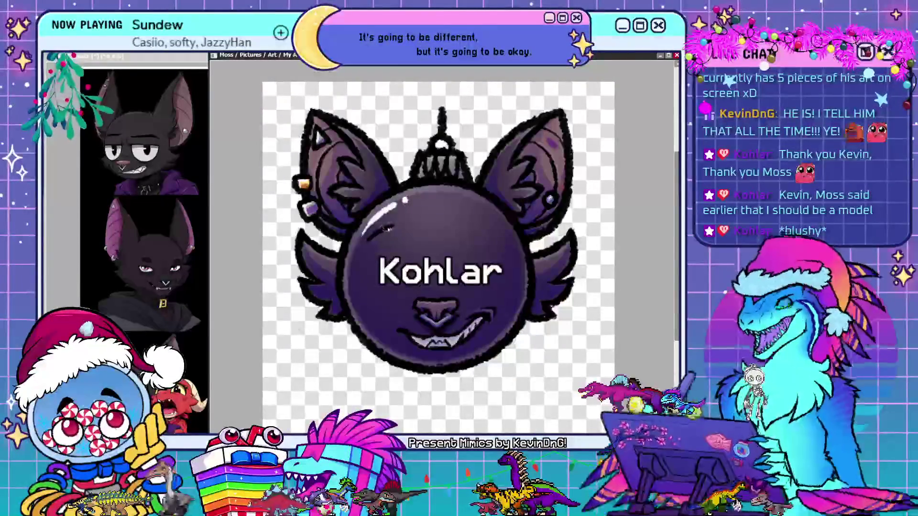
Draw left and right eyebrows above the Kohlar text, redrawing the right one, then lasso it
drag(388, 229, 426, 250)
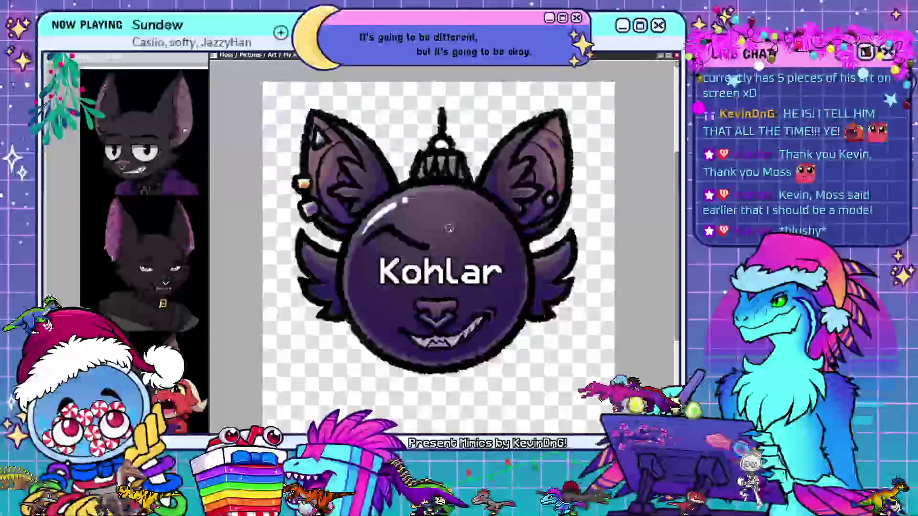
drag(450, 236, 467, 213)
key(ctrl+z)
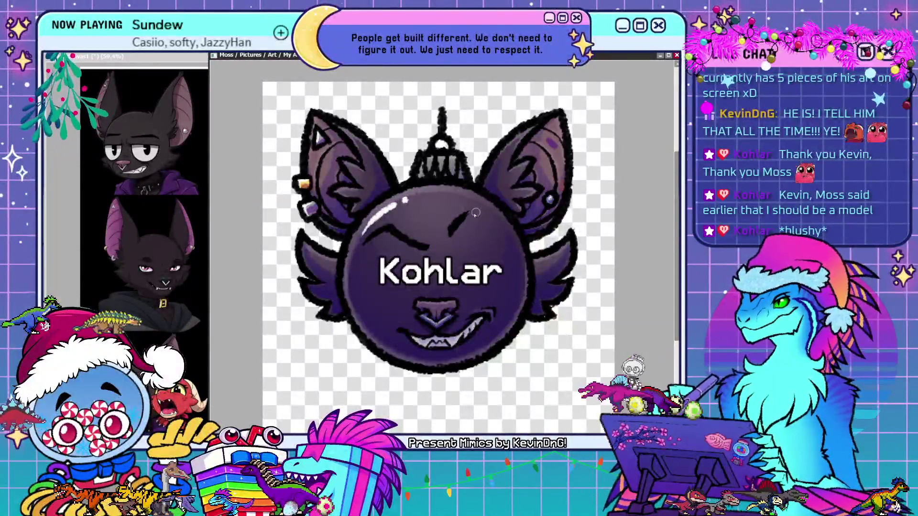
drag(467, 214, 500, 225)
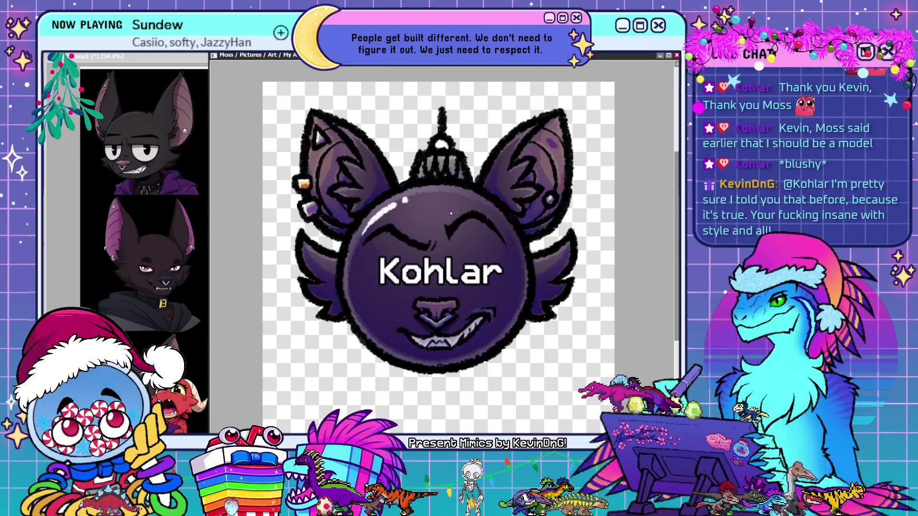
drag(470, 195, 457, 193)
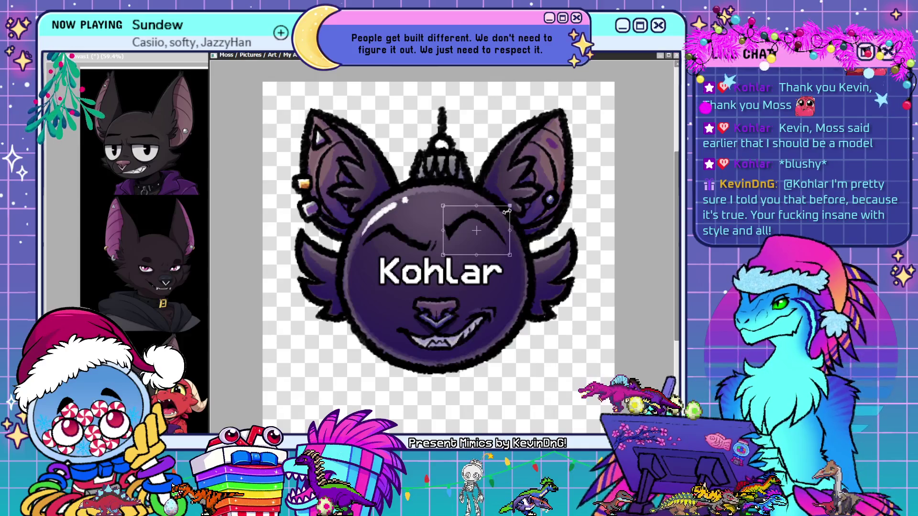
Tilt the right eyebrow clockwise and deselect, then undo back to the two oval eye outlines
drag(506, 211, 486, 229)
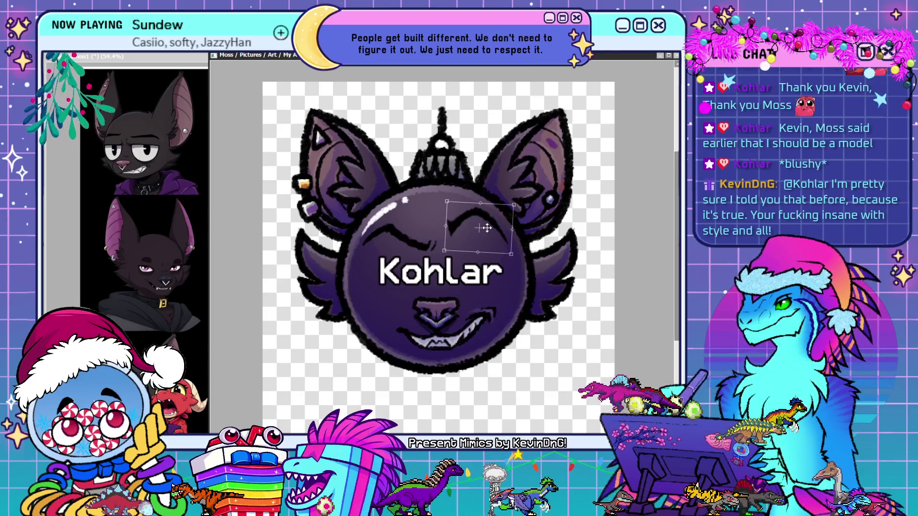
key(Return)
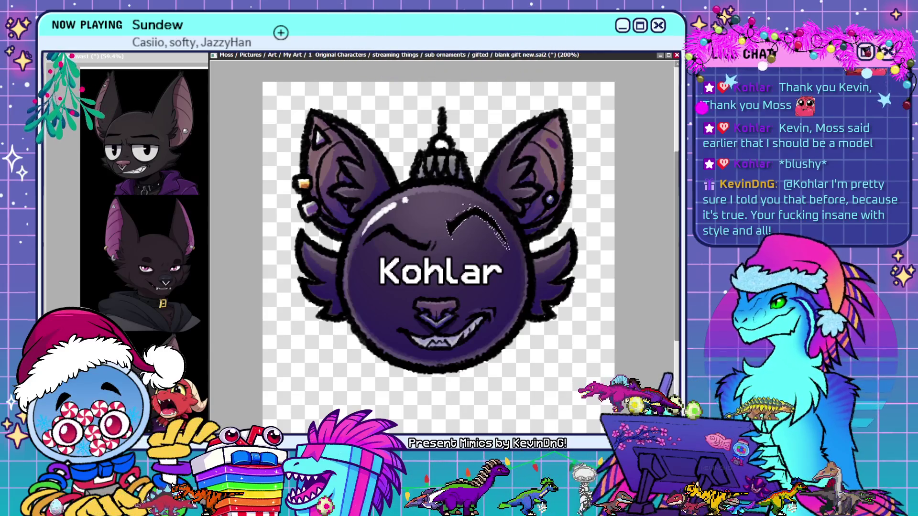
key(ctrl+d)
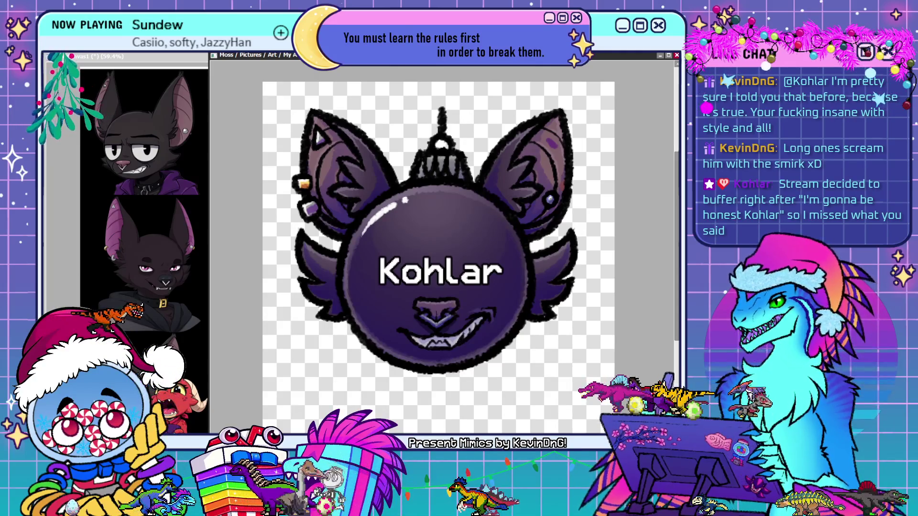
key(ctrl+z)
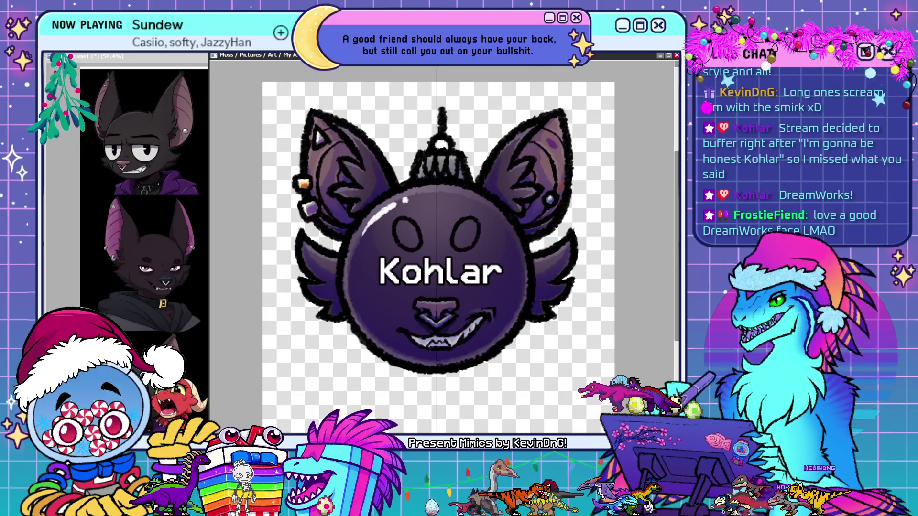
Stroke two eyebrows above the oval eyes and darken the ball's top-left edge
drag(363, 248, 435, 229)
drag(448, 236, 507, 229)
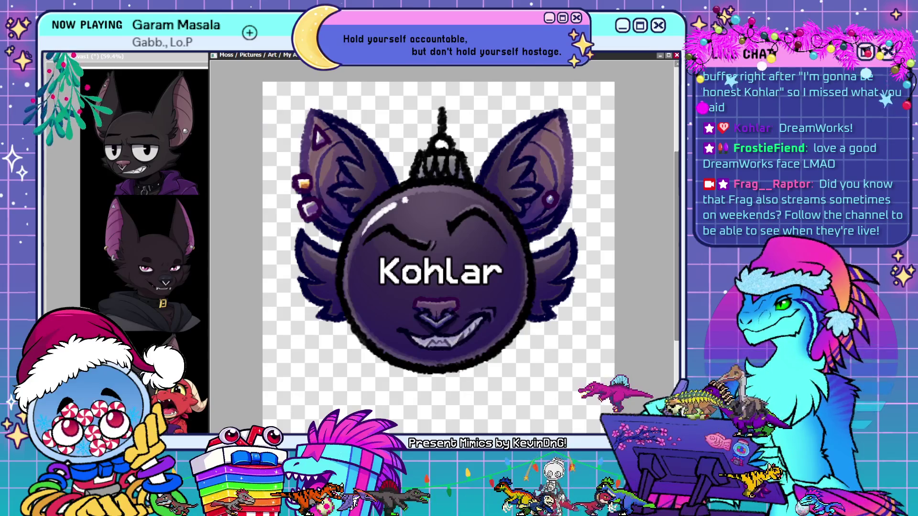
drag(423, 182, 354, 235)
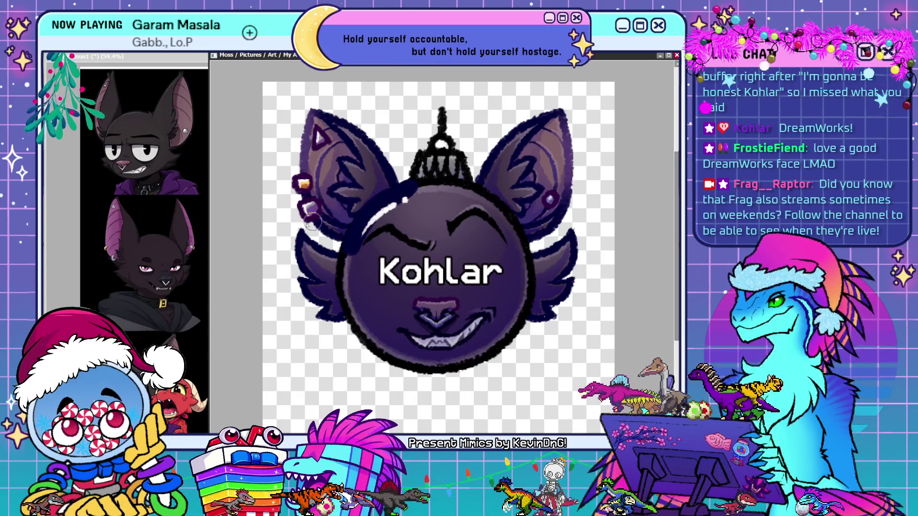
Undo the dark edge stroke and close the finished bat ornament canvas
key(ctrl+z)
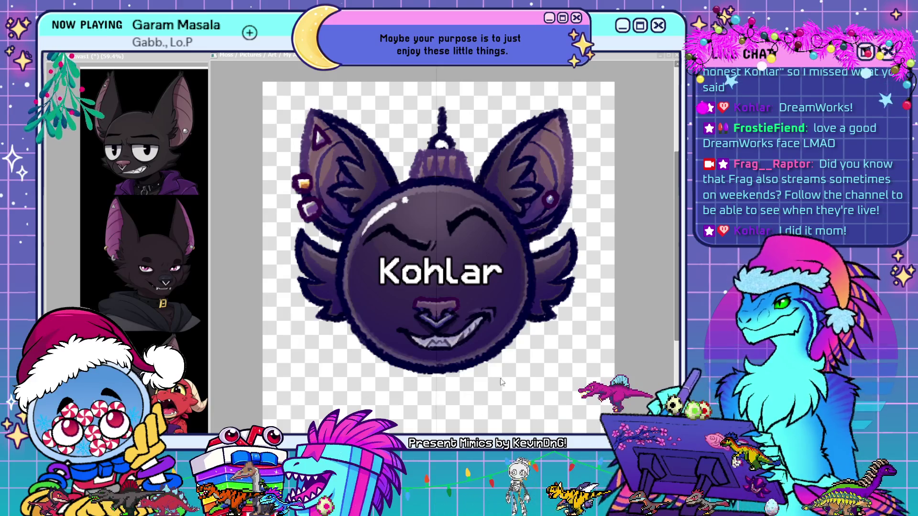
click(457, 426)
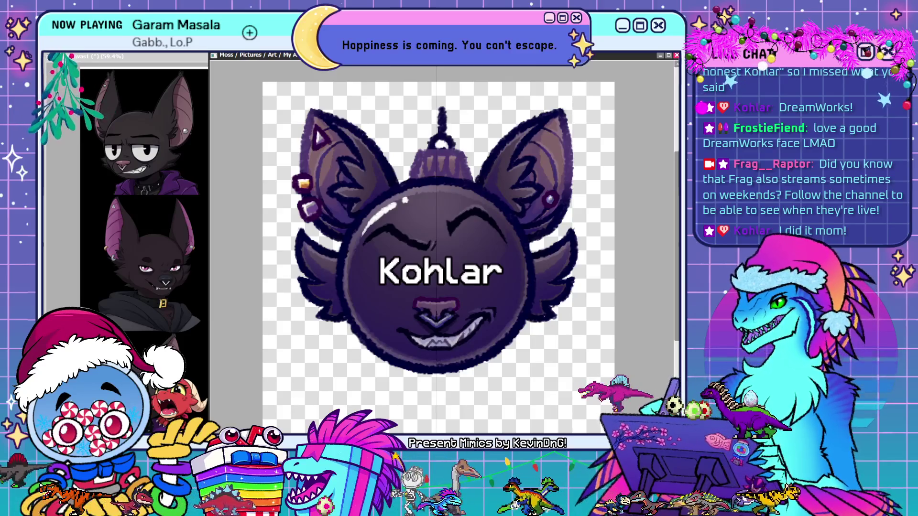
key(ctrl+w)
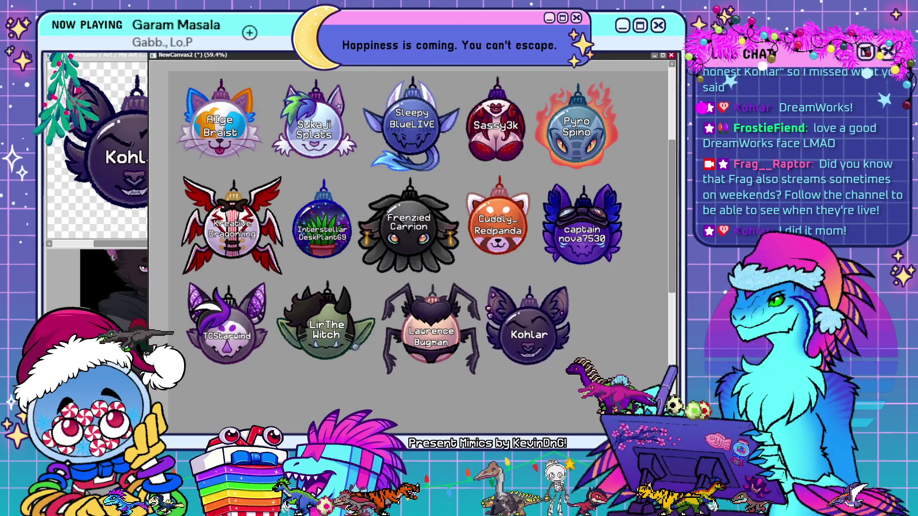
Shift the pasted bat ornament a few pixels left and up within the collage
drag(604, 352, 601, 352)
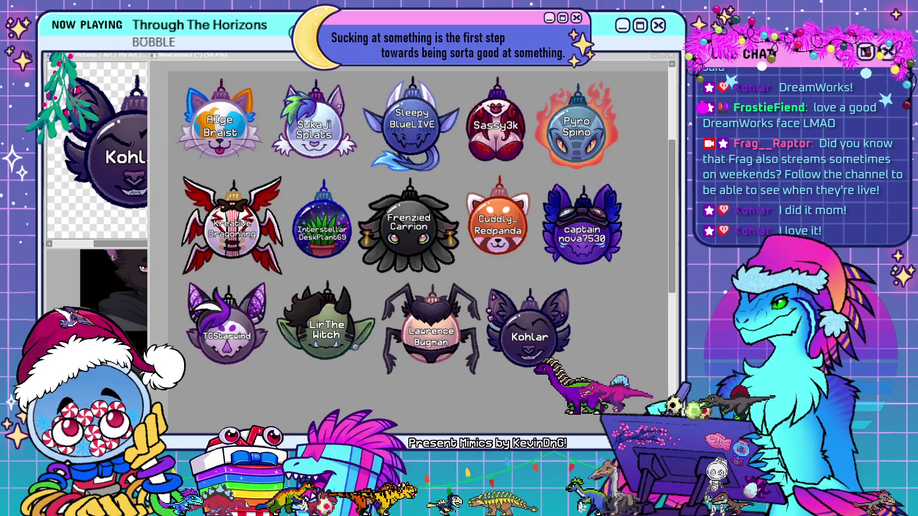
key(alt+Tab)
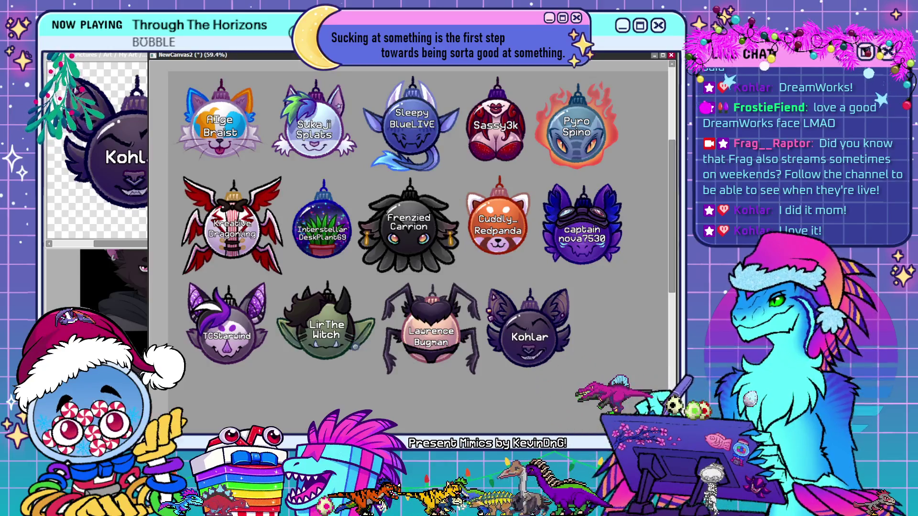
Close the small ornament window, move the reference canvas aside, and minimize the NewCanvas2 collage
click(110, 287)
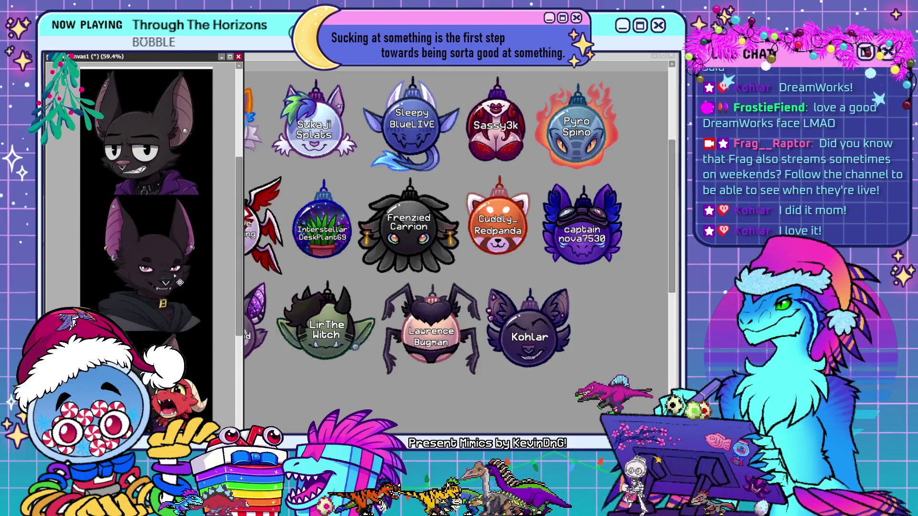
click(229, 58)
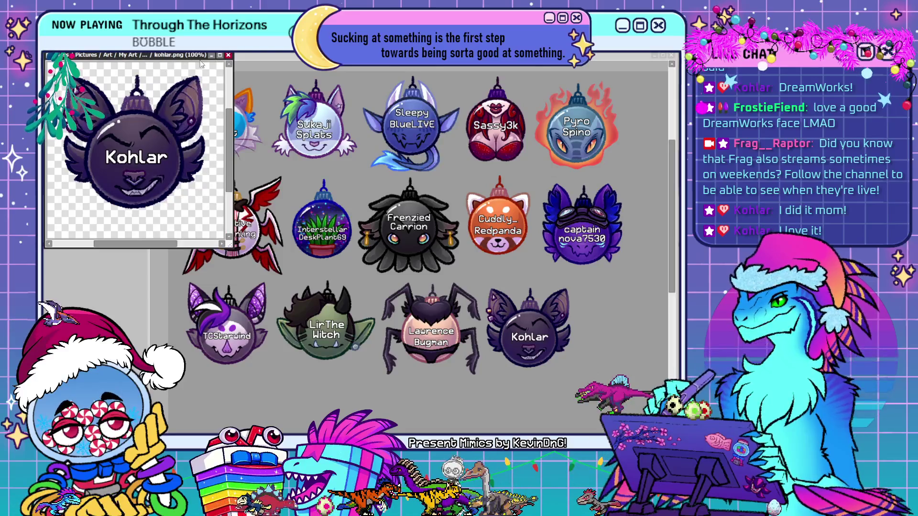
key(ctrl+w)
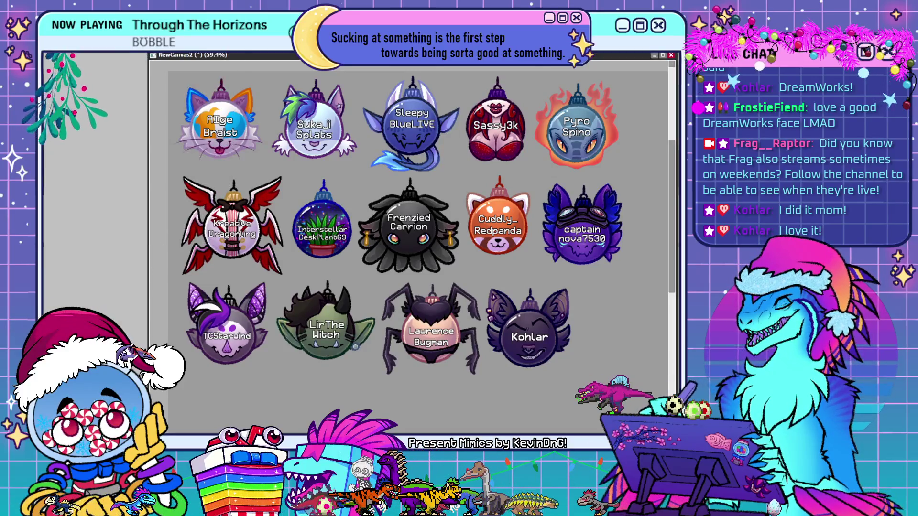
key(ctrl+Tab)
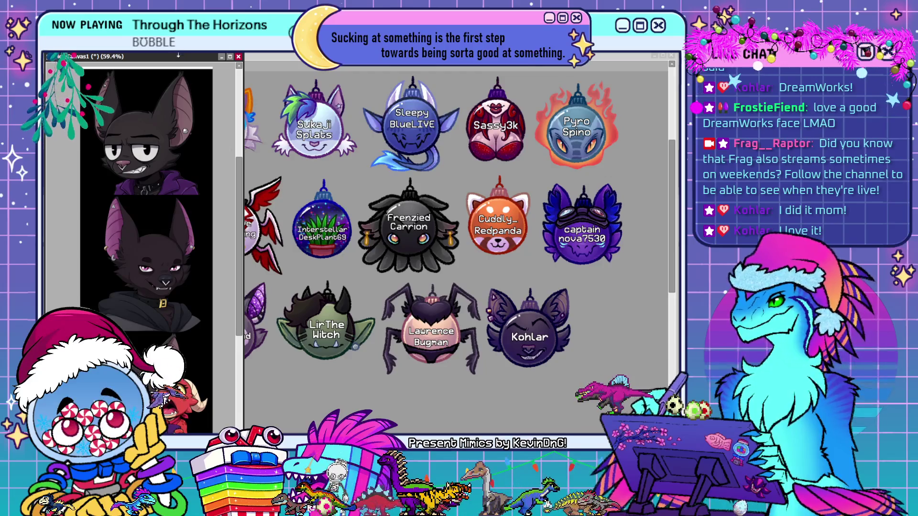
drag(190, 58, 103, 58)
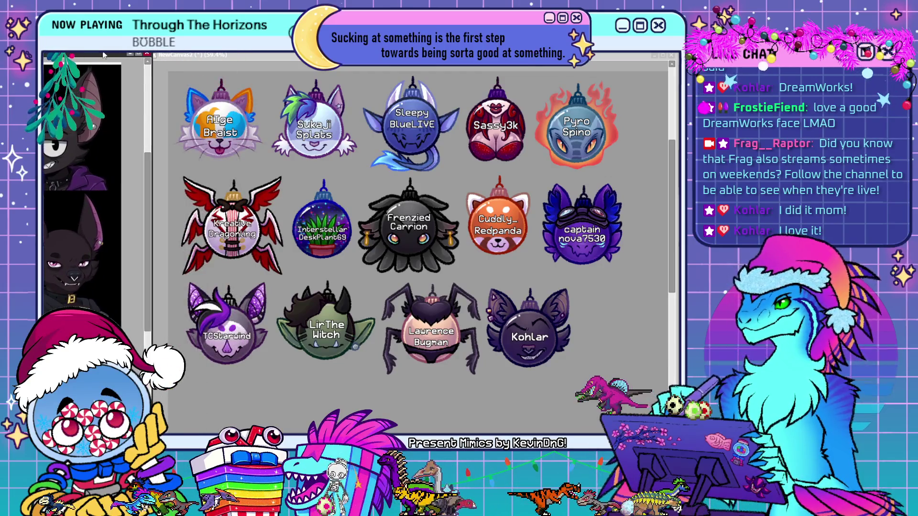
click(653, 55)
click(654, 55)
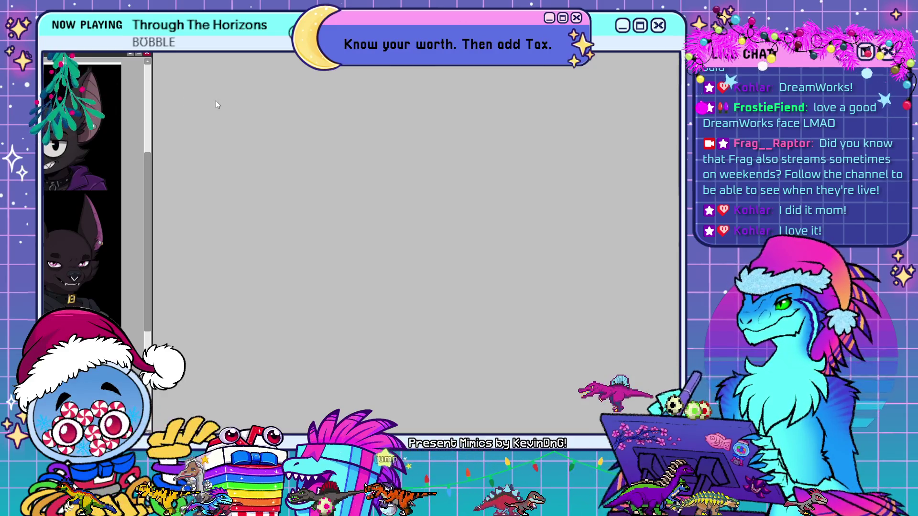
Bring up the blank ornament template, enlarge its window, and paste the name label onto the ornament
key(ctrl+Tab)
drag(177, 69, 268, 57)
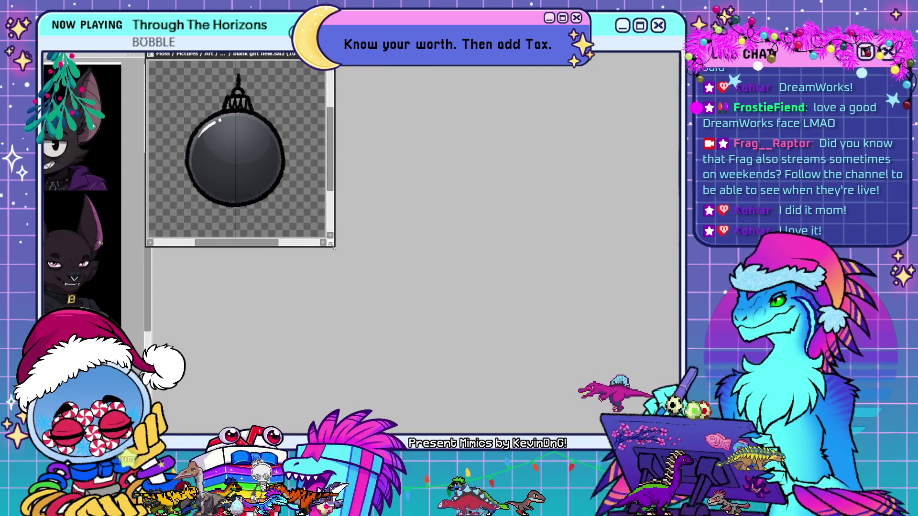
drag(333, 246, 677, 432)
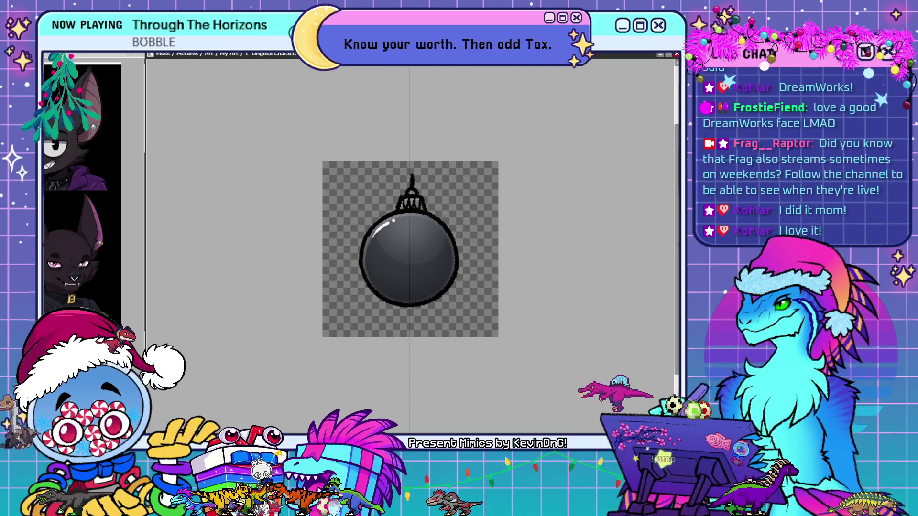
click(373, 252)
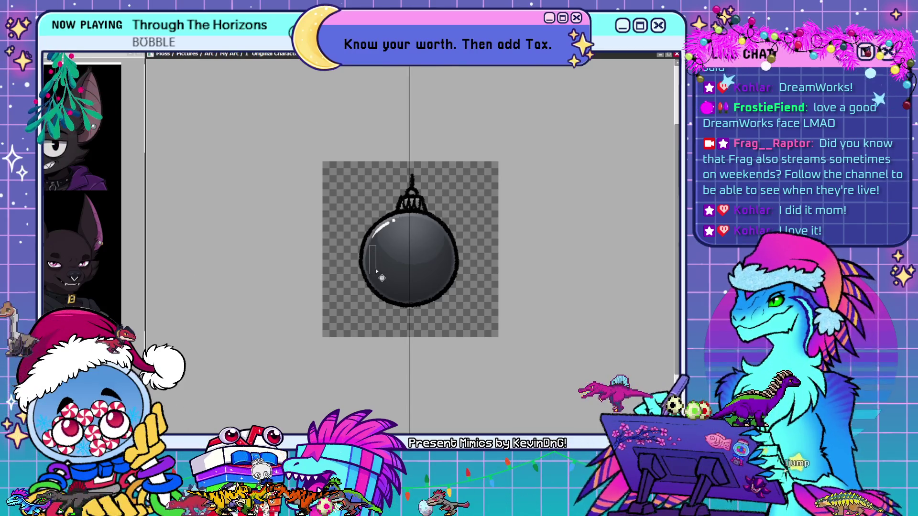
key(ctrl+v)
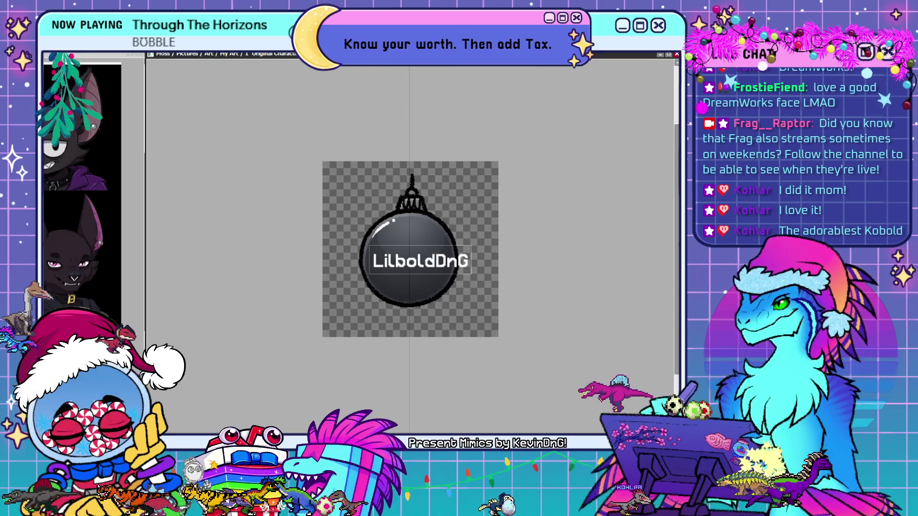
click(275, 306)
mouse_move(446, 315)
mouse_down()
mouse_move(436, 310)
mouse_move(443, 308)
mouse_up()
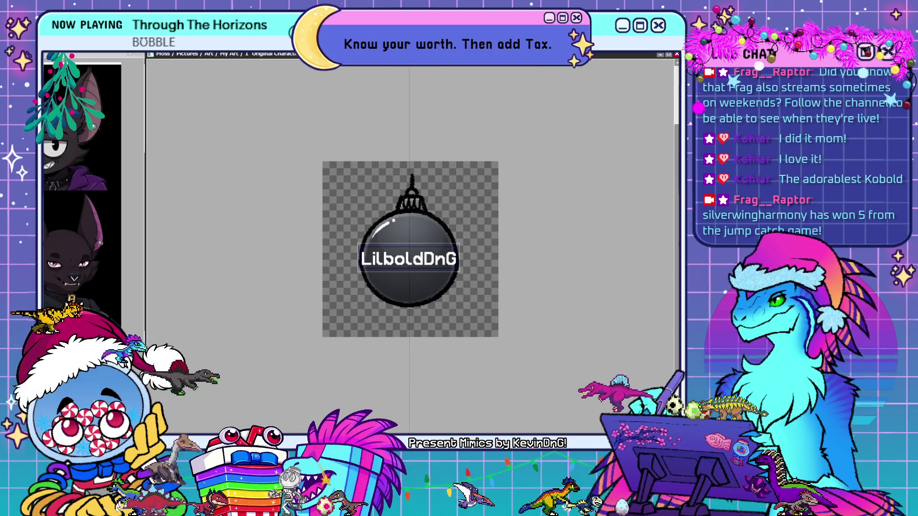
Fine-tune the LilboldDnG text size and position until it is centred on the ornament
key(ctrl+shift+comma)
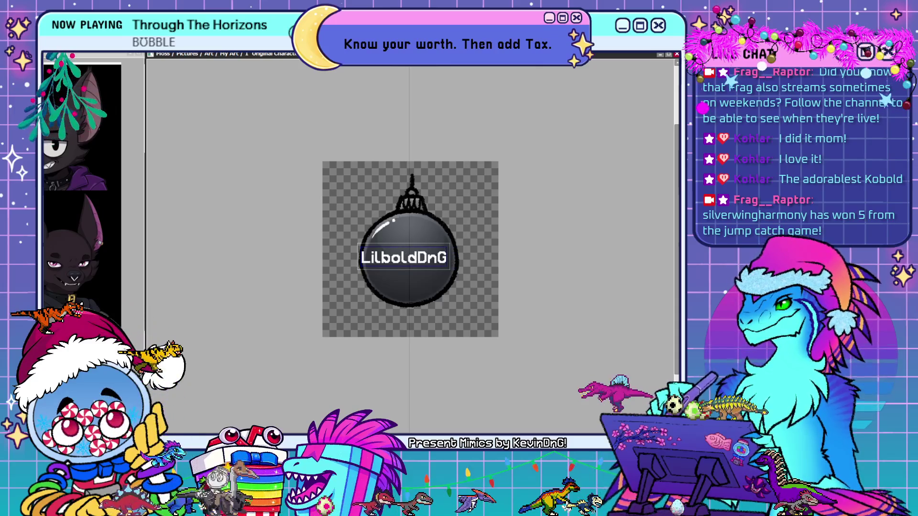
drag(365, 296, 357, 298)
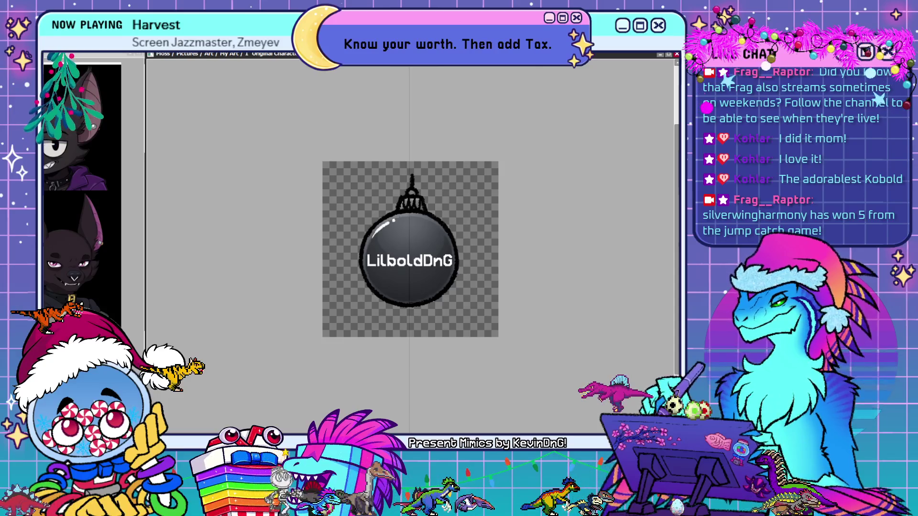
double_click(386, 260)
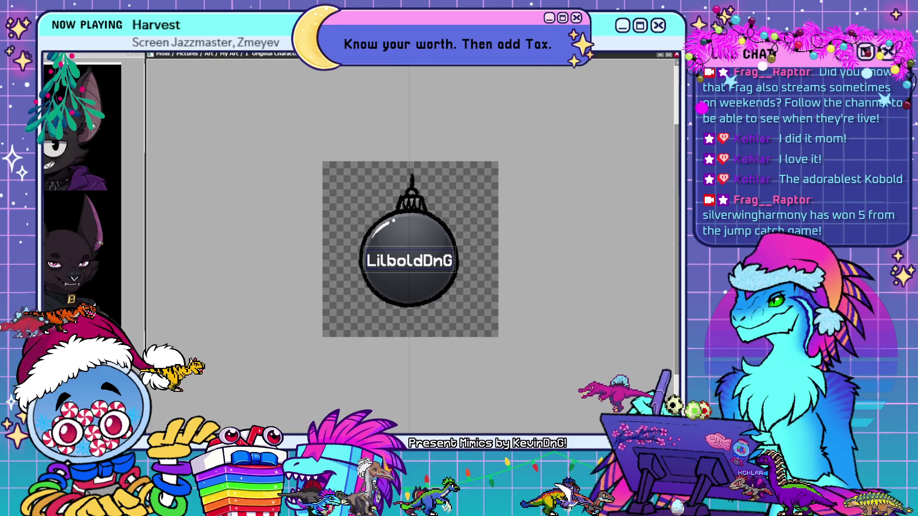
key(ctrl+shift+comma)
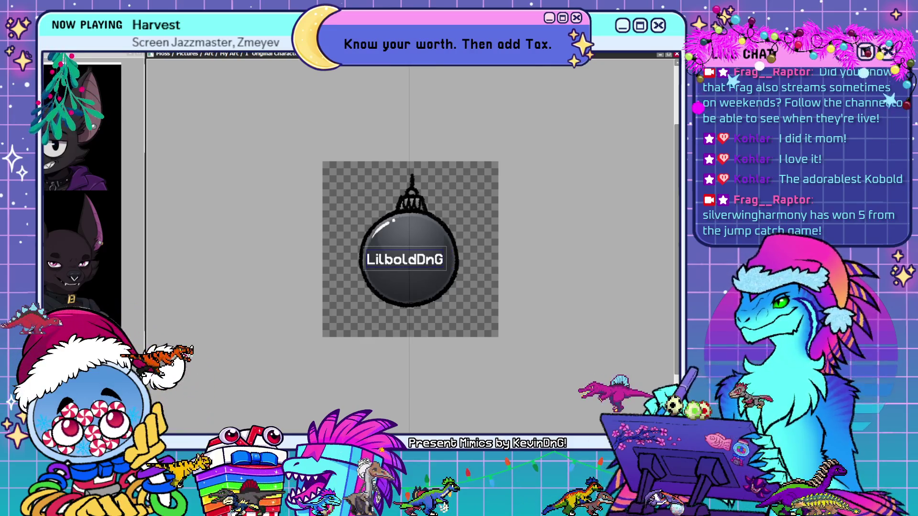
key(ctrl+shift+period)
key(ctrl+shift+period)
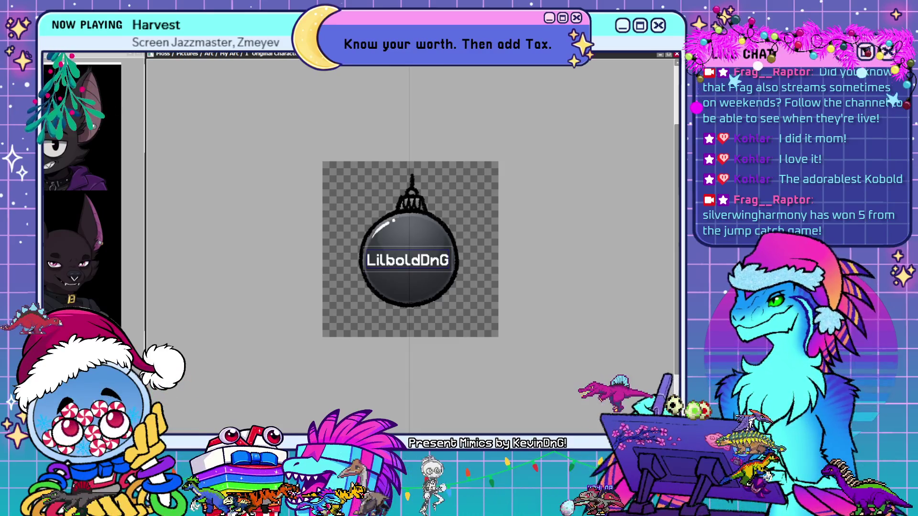
key(Up)
key(Right)
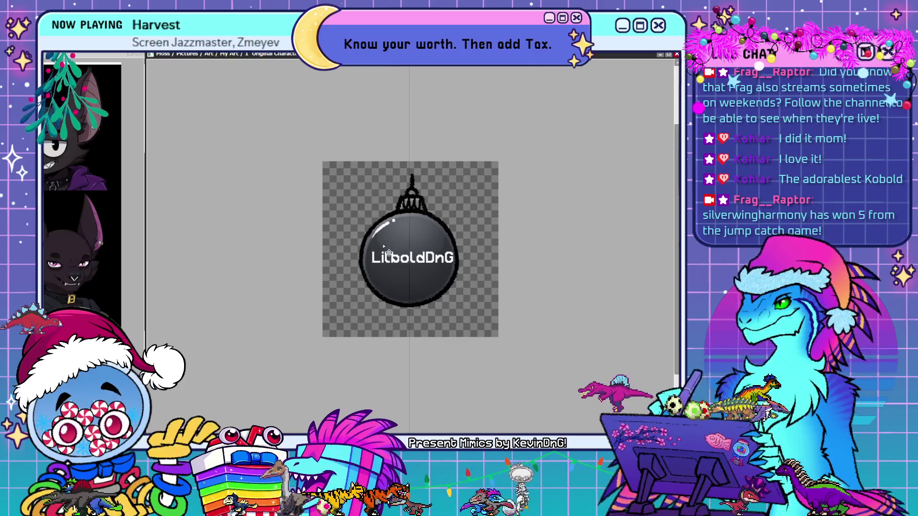
key(Right)
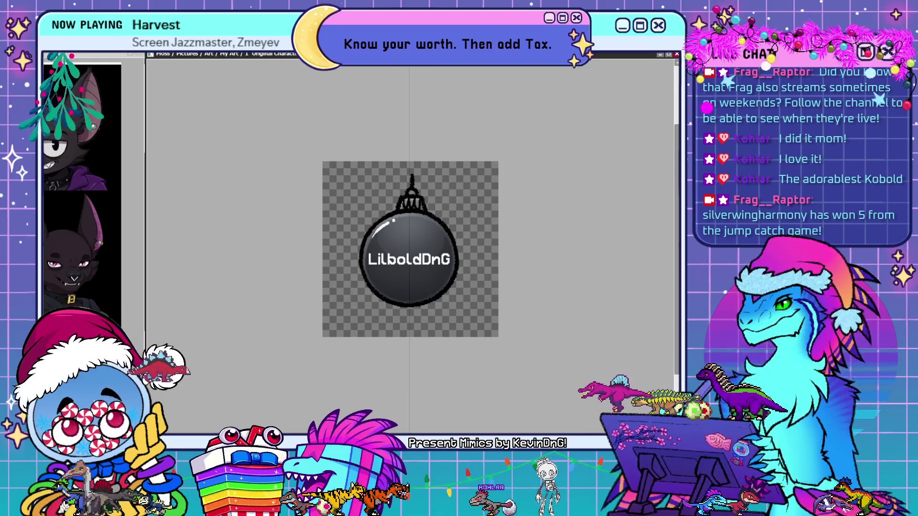
click(371, 259)
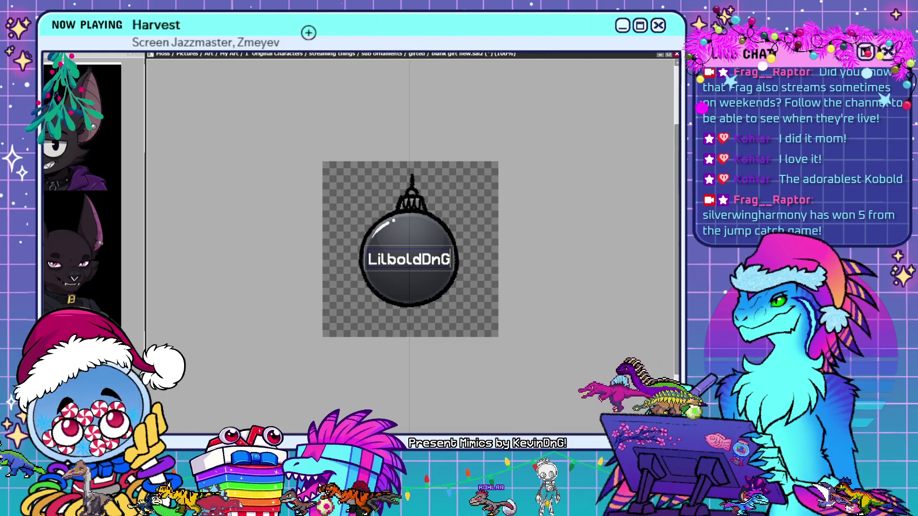
key(ctrl+z)
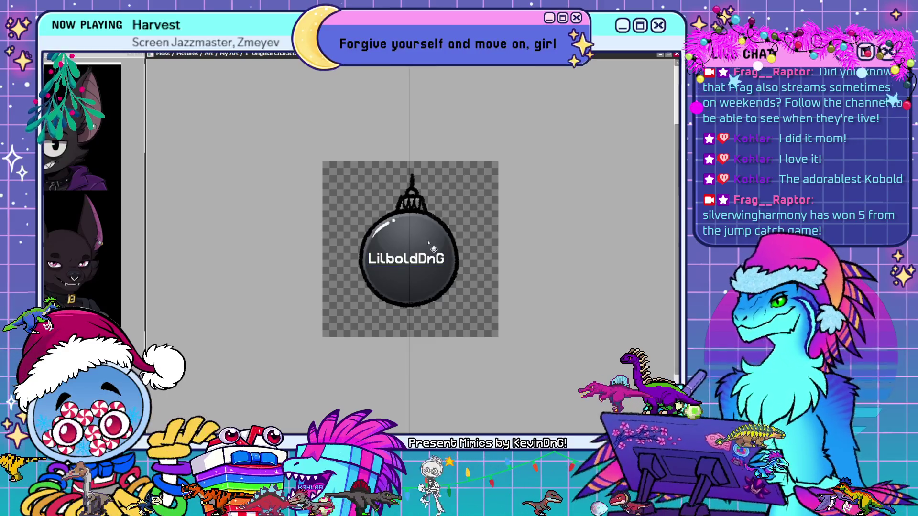
drag(428, 243, 432, 242)
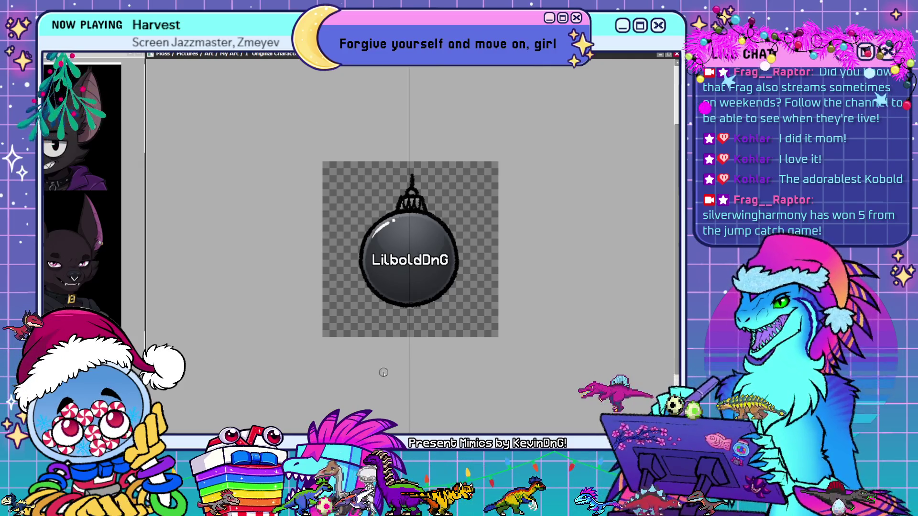
Paint the ornament ball red beneath the LilboldDnG lettering
drag(452, 262, 367, 300)
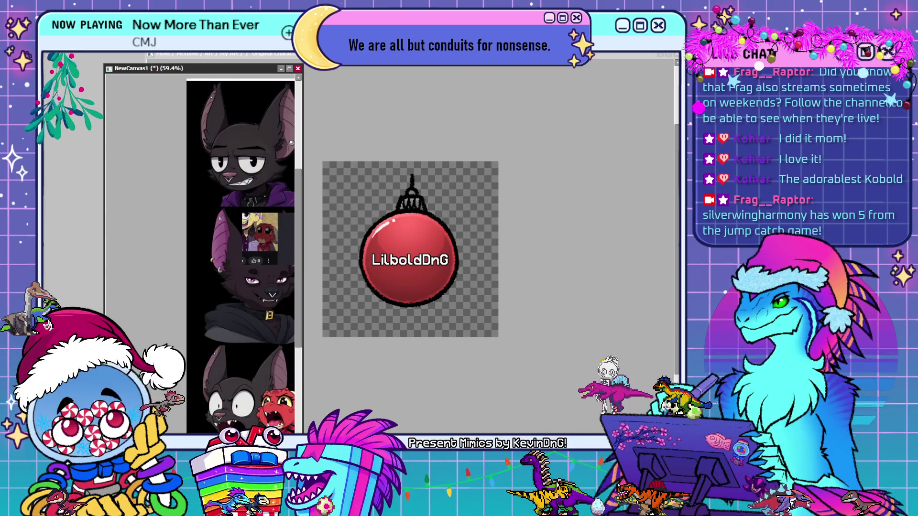
Paste the red character screenshot as a reference, move that window left, and refocus the ornament canvas
key(ctrl+v)
drag(197, 327, 235, 339)
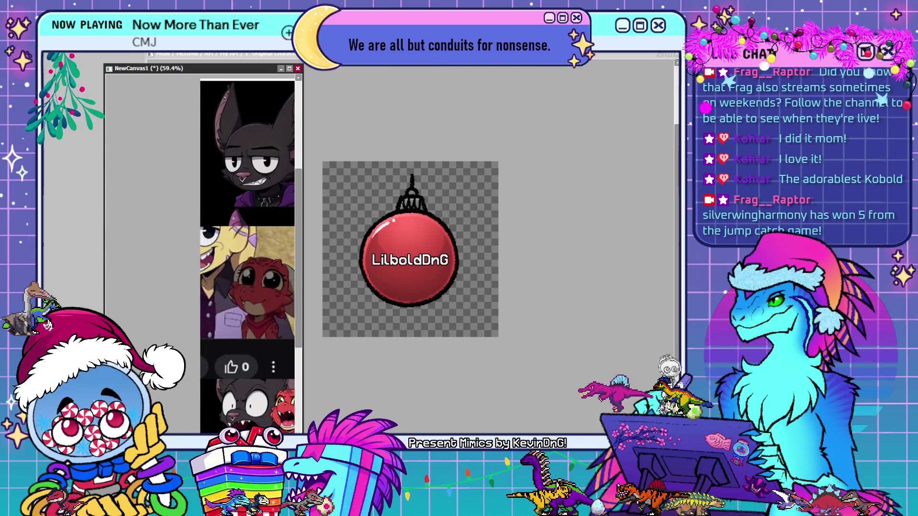
drag(207, 72, 145, 62)
drag(163, 192, 89, 148)
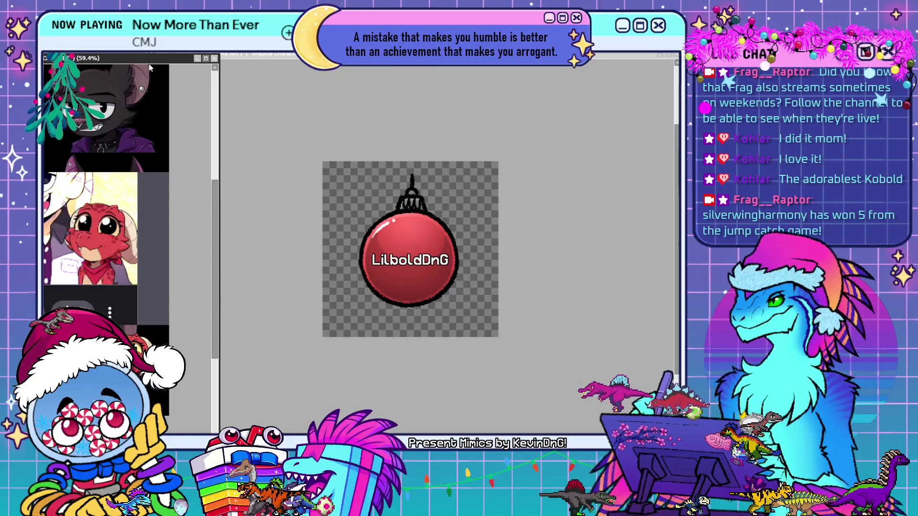
click(262, 121)
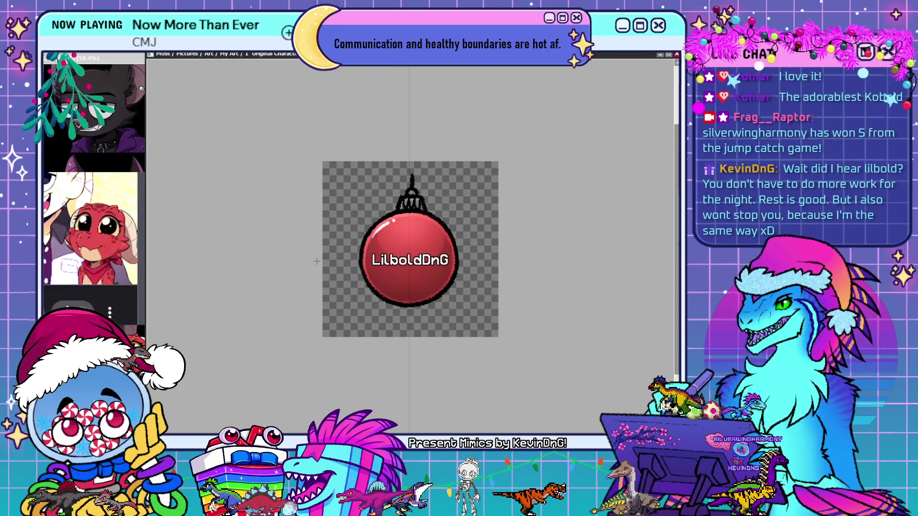
scroll(313, 260, up, 3)
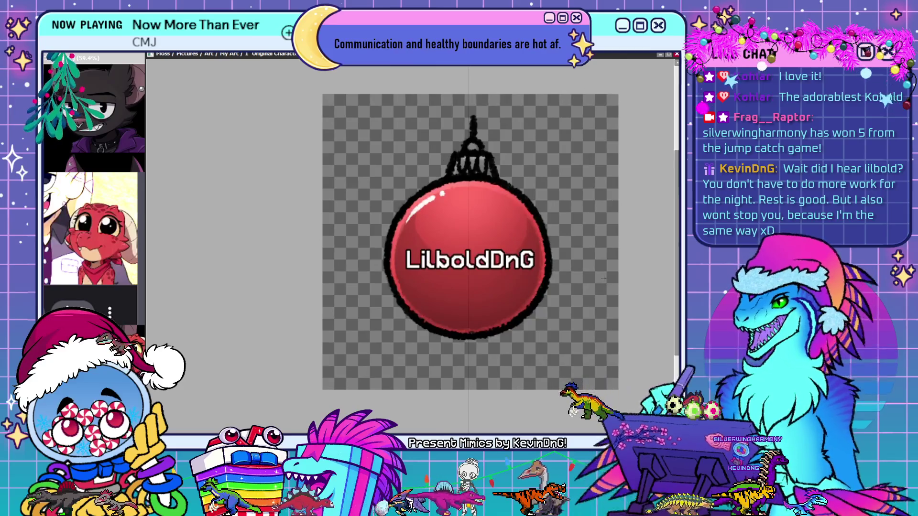
Zoom in on the red LilboldDnG ornament with the mouse wheel
scroll(603, 278, up, 1)
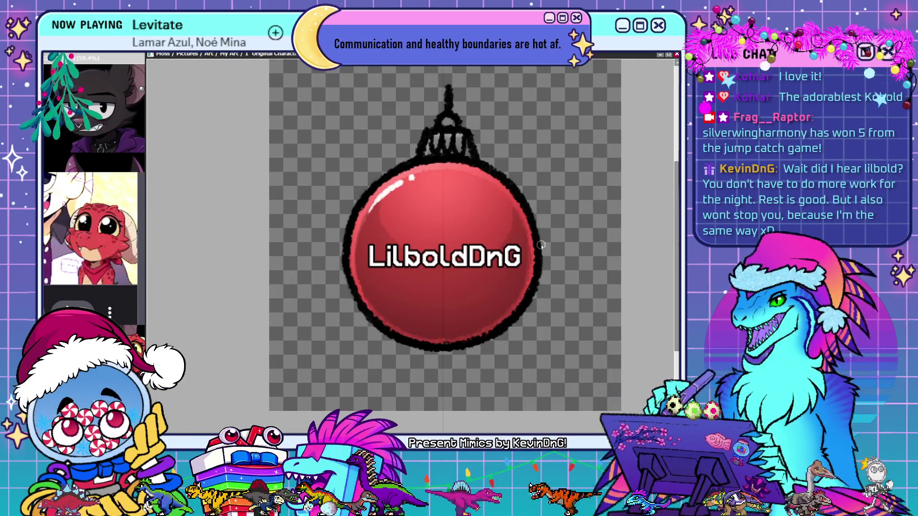
Draw mirrored black spike strokes from the cap down onto the ball with symmetry on
drag(394, 152, 426, 190)
mouse_move(459, 190)
mouse_down()
mouse_move(493, 152)
mouse_move(505, 175)
mouse_up()
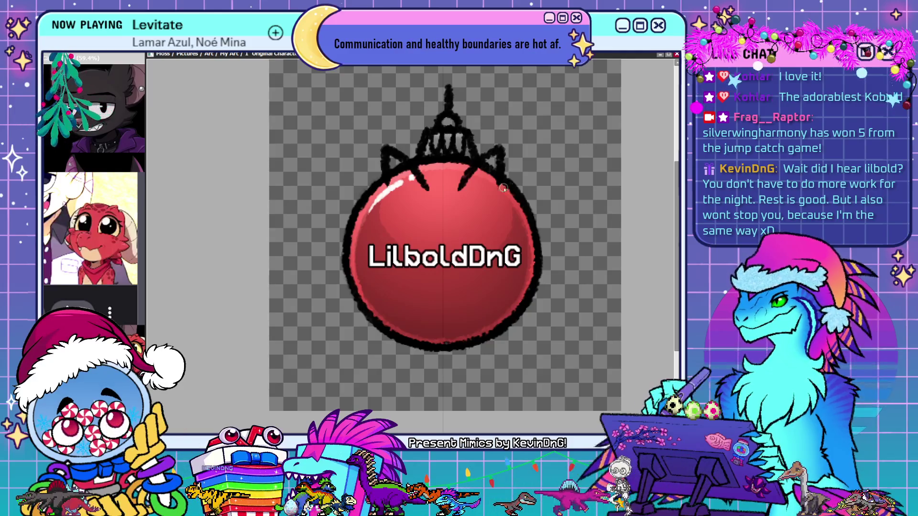
drag(499, 150, 506, 176)
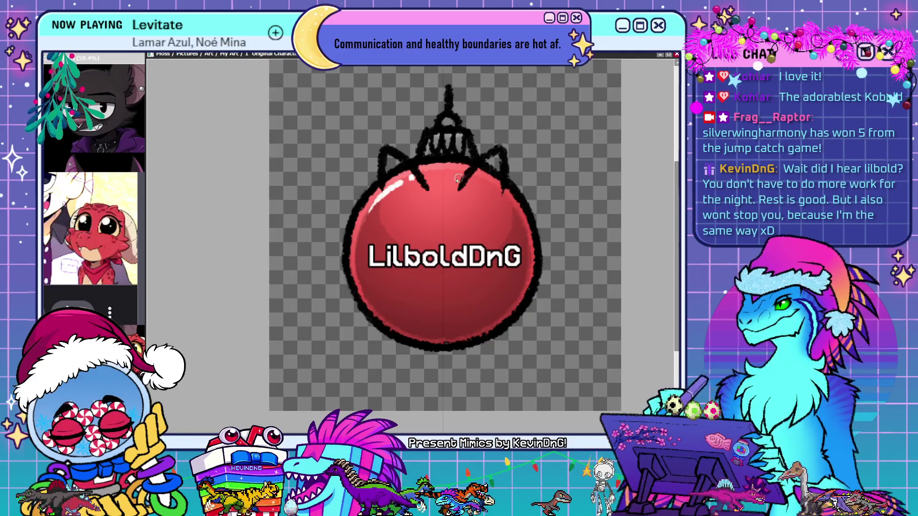
mouse_move(364, 178)
mouse_down()
mouse_move(384, 176)
mouse_move(357, 217)
mouse_up()
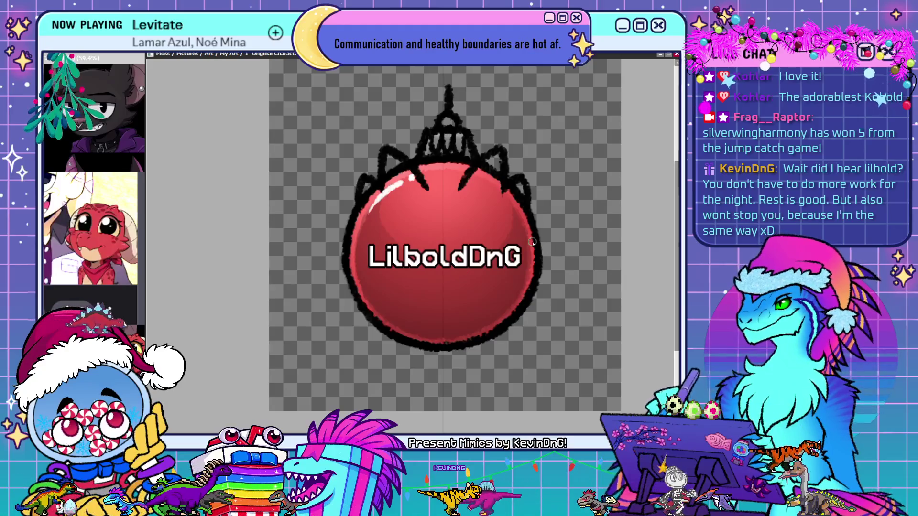
Replace the short side strokes with shorter, upward-angled mirrored strokes at the ball's edges
drag(533, 242, 564, 243)
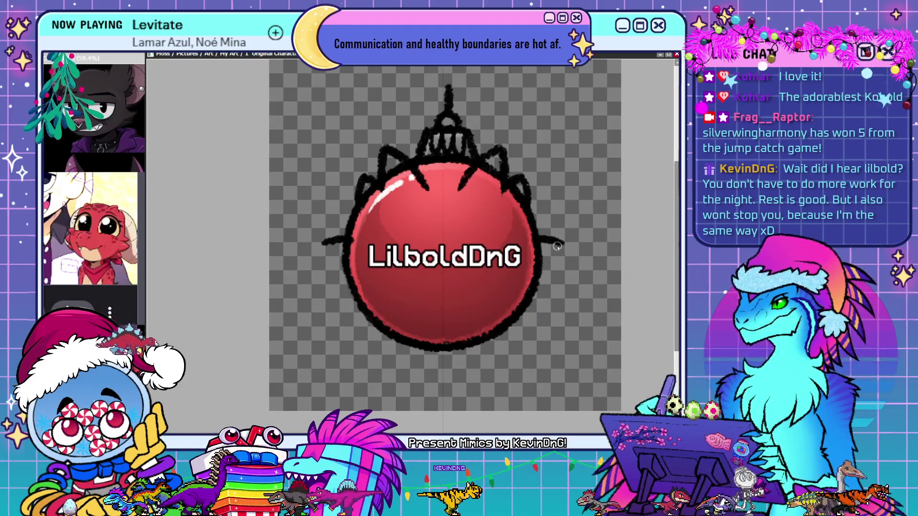
key(ctrl+z)
mouse_move(538, 232)
mouse_down()
mouse_move(557, 234)
mouse_move(549, 254)
mouse_move(577, 255)
mouse_move(542, 286)
mouse_move(557, 298)
mouse_move(554, 307)
mouse_up()
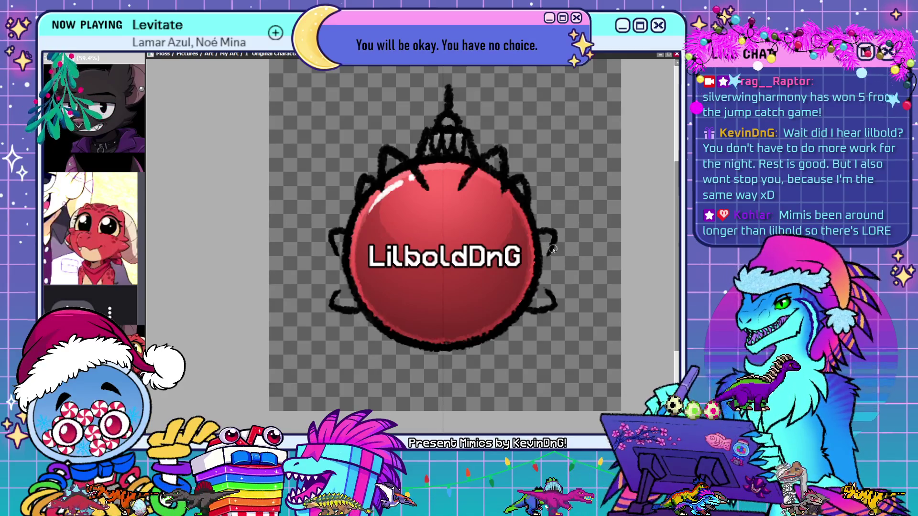
Redo the mirrored leaf-shaped side frills with strokes at each tip, and start raising the LilboldDnG text
mouse_move(549, 231)
mouse_down()
mouse_move(573, 266)
mouse_move(545, 288)
mouse_move(575, 256)
mouse_up()
key(ctrl+z)
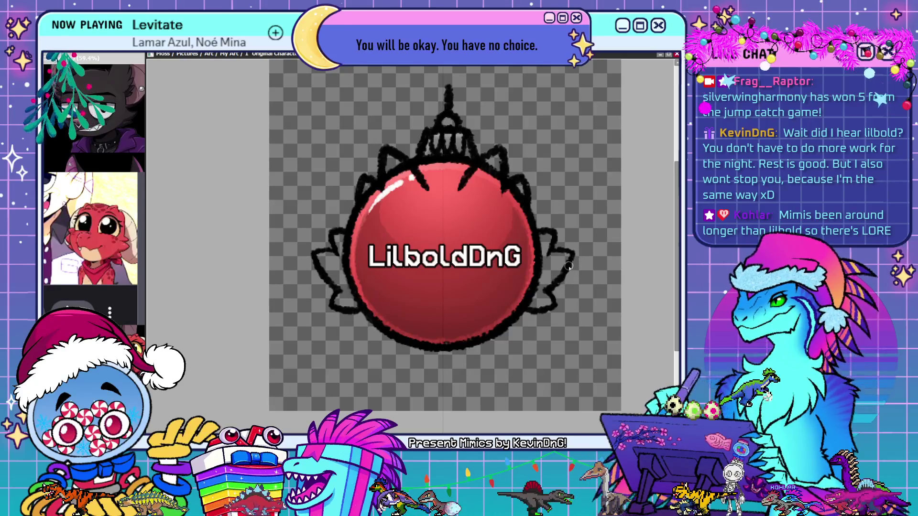
drag(571, 253, 569, 252)
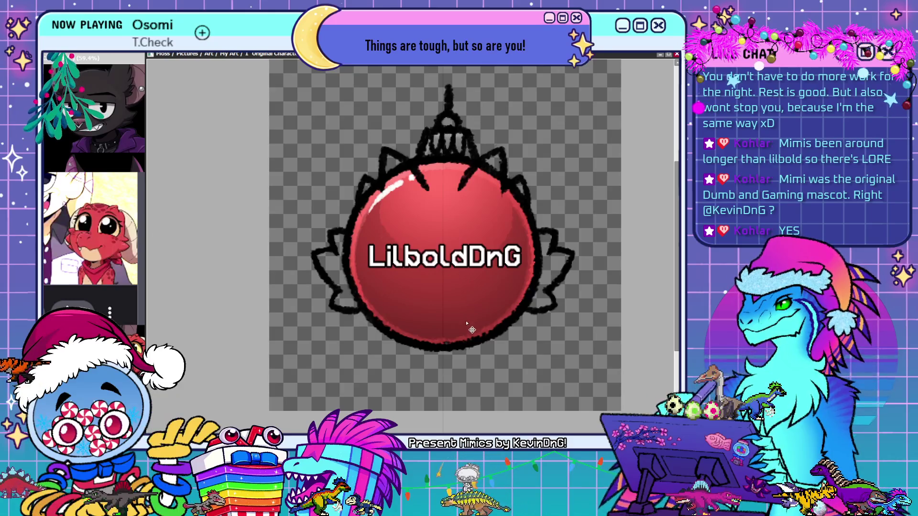
drag(468, 327, 467, 311)
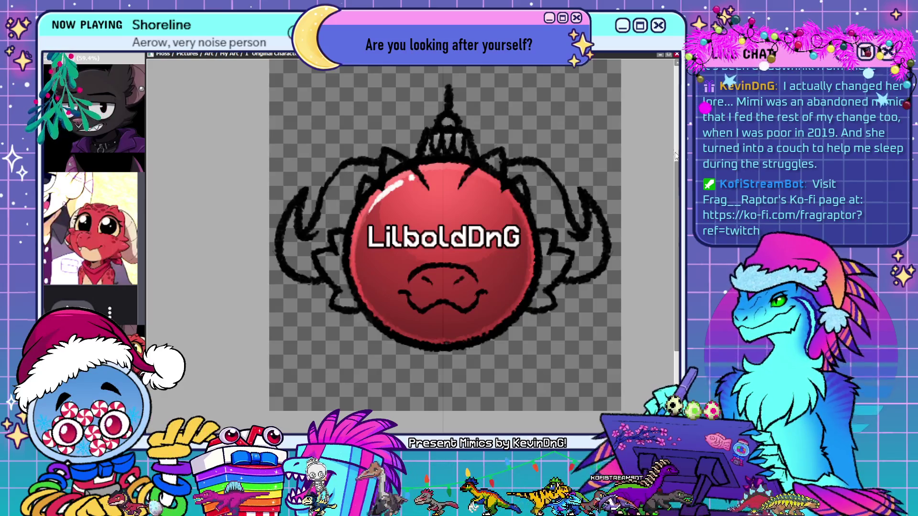
Erase part of the left horn outline and redraw the horn lines mirrored on both sides
drag(337, 174, 372, 155)
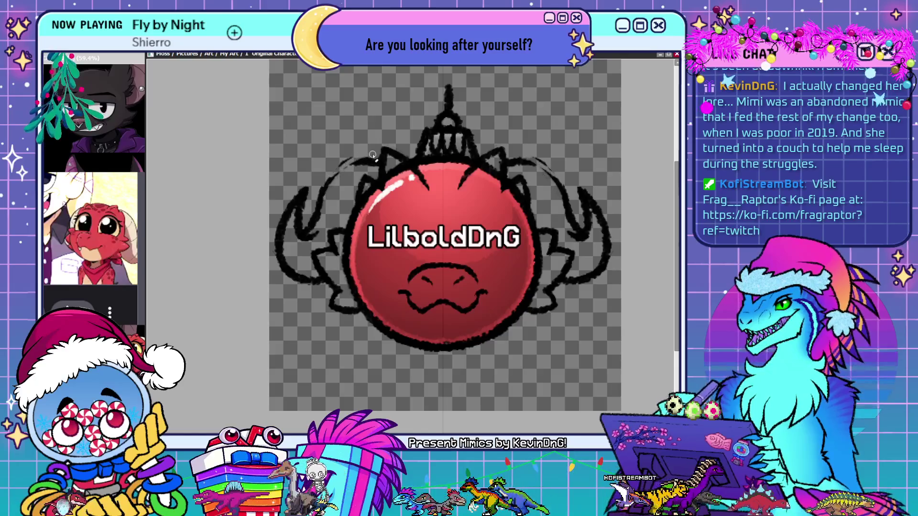
drag(324, 176, 370, 157)
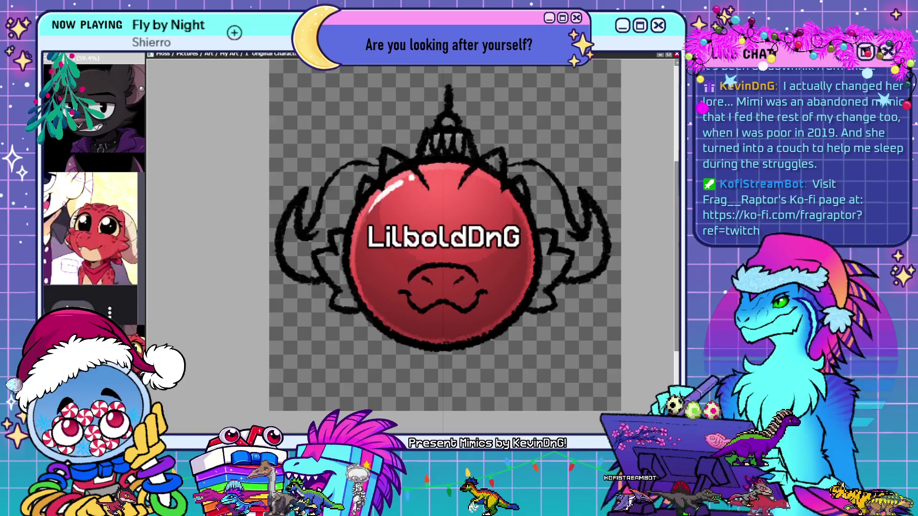
mouse_move(334, 165)
mouse_down()
mouse_move(377, 161)
mouse_move(315, 204)
mouse_up()
Touch up the horn outline, then fade the cap and circle line art to grey
drag(356, 161, 325, 201)
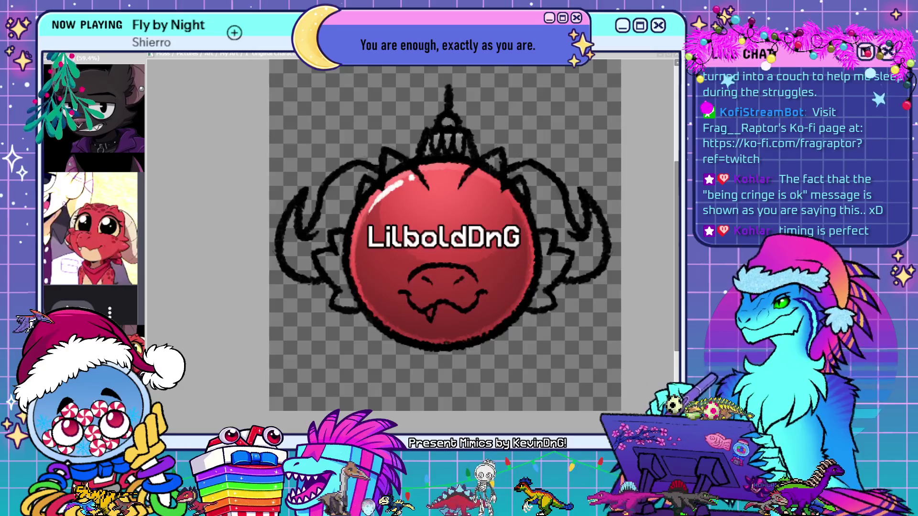
click(431, 304)
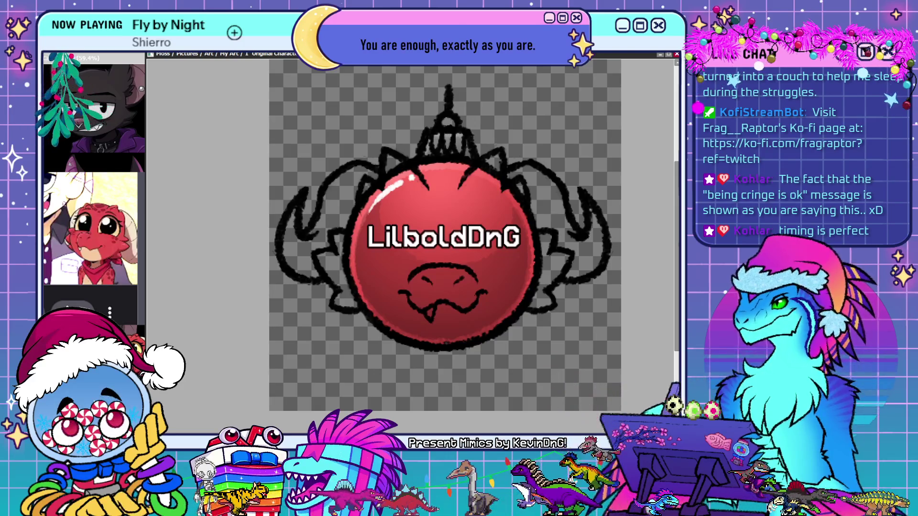
key(ctrl+z)
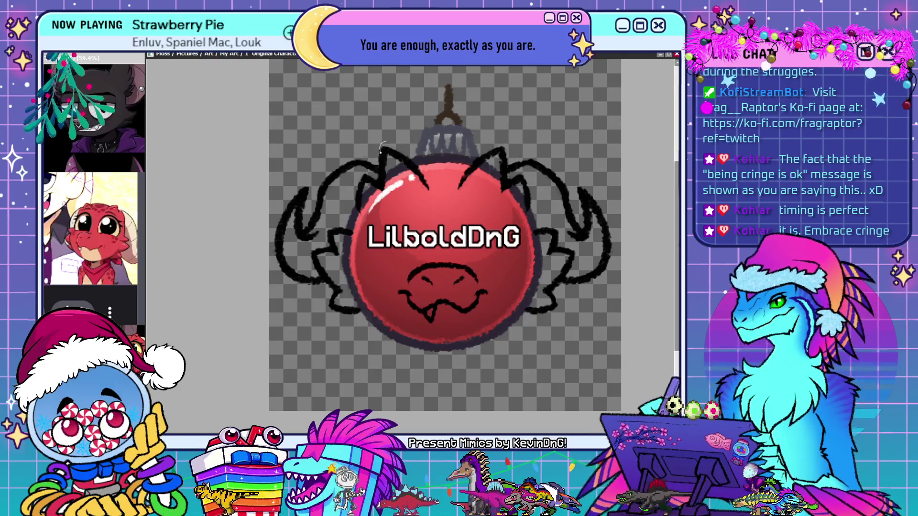
Lasso the top spike strokes and delete them, comparing before and after with undo/redo
mouse_move(365, 172)
mouse_down()
mouse_move(353, 220)
mouse_move(478, 227)
mouse_move(540, 204)
mouse_move(511, 156)
mouse_up()
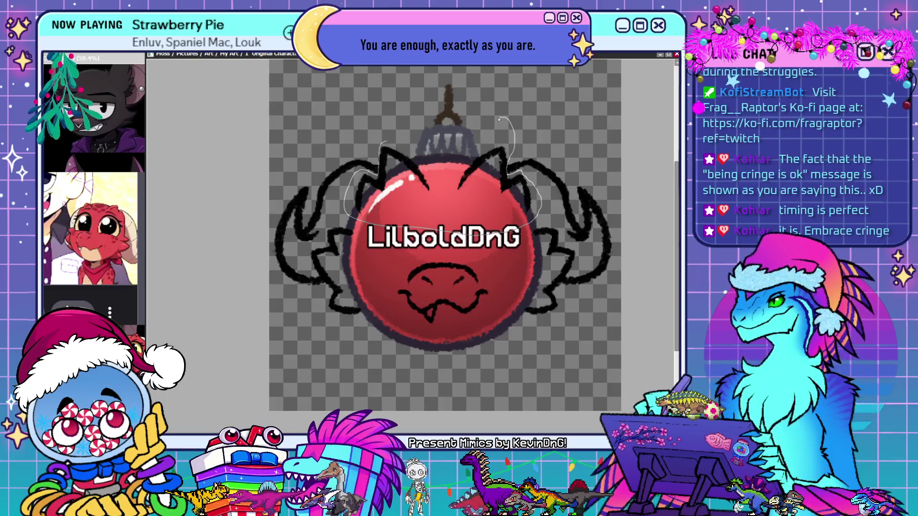
drag(446, 138, 385, 129)
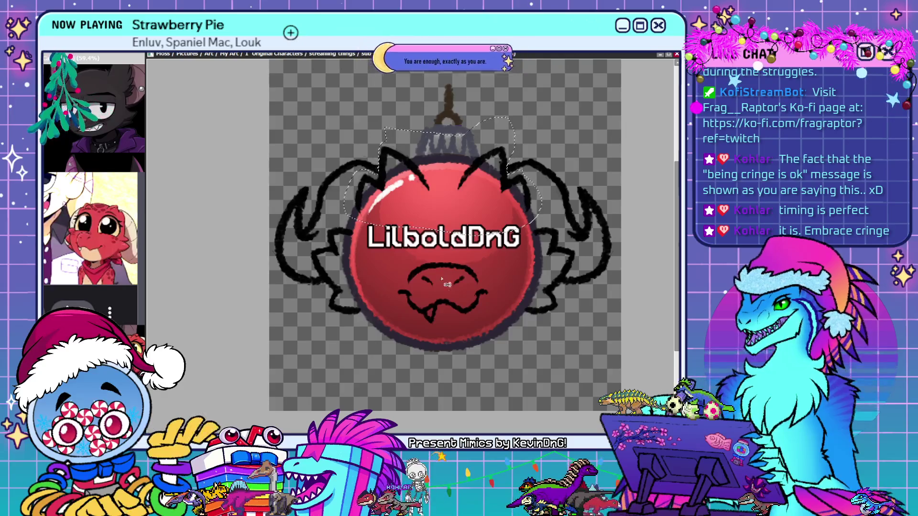
key(Delete)
key(ctrl+d)
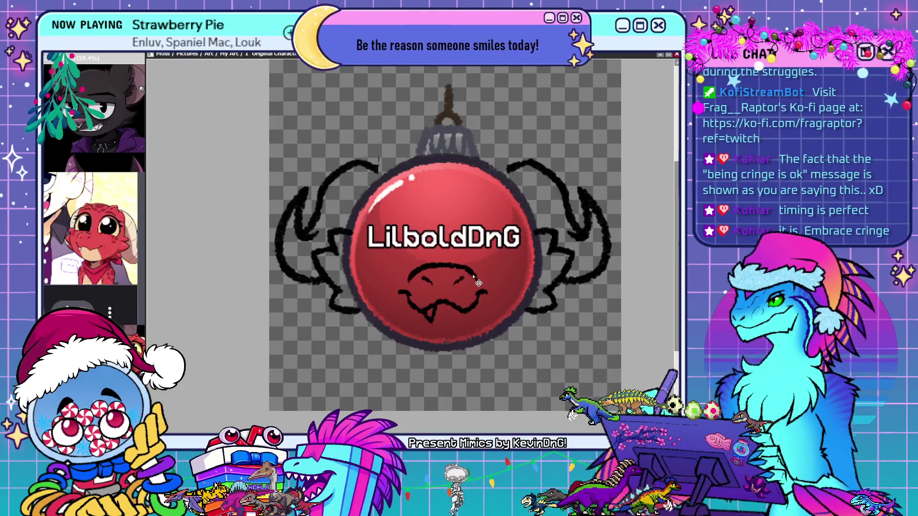
key(ctrl+z)
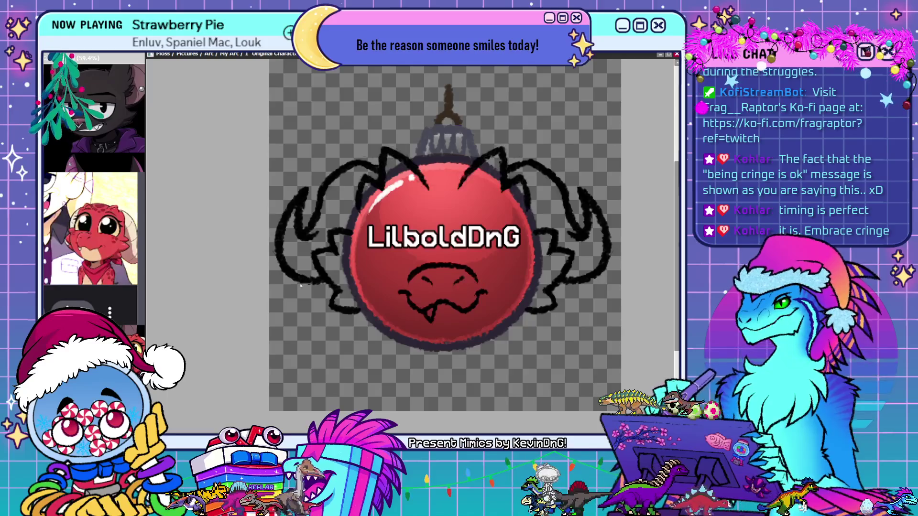
key(ctrl+y)
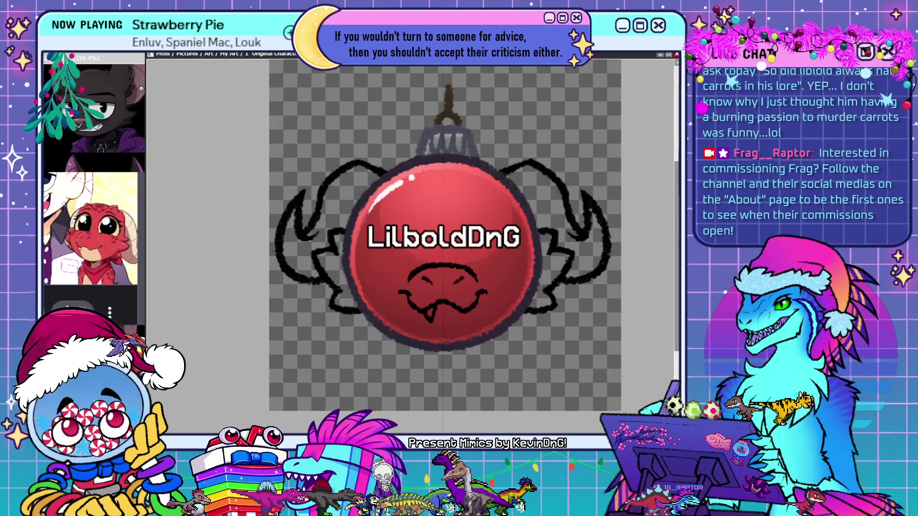
Draw mirrored black-outlined spiky head frills filled with red along the ornament's top
drag(459, 189, 501, 151)
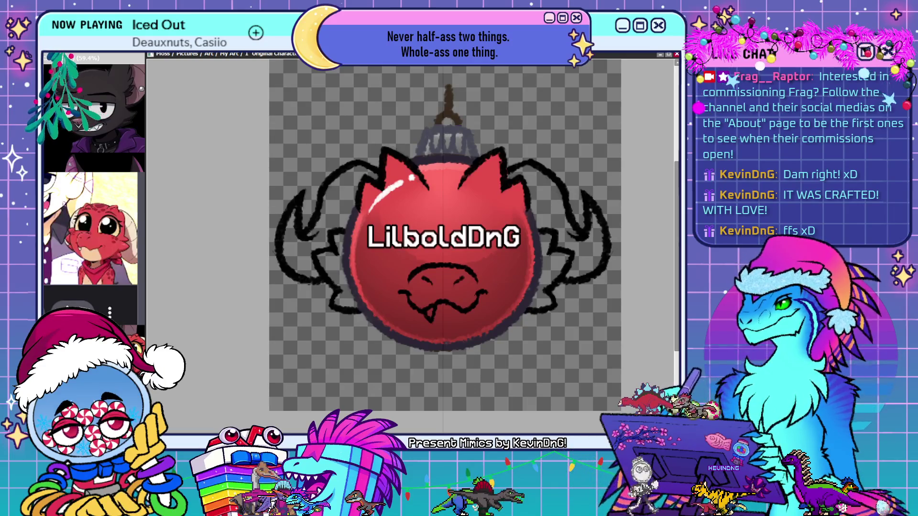
Restore the cap and ring line art to solid black and paint red into both side frills
key(ctrl+z)
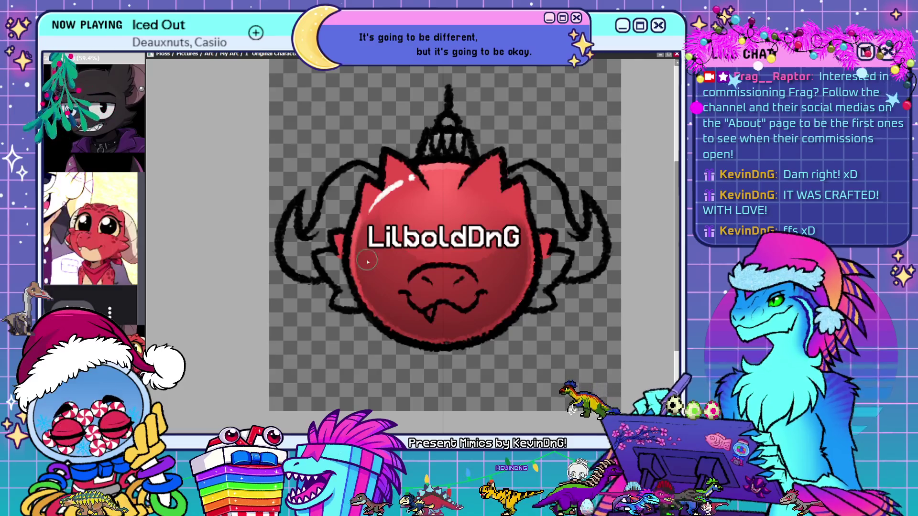
mouse_move(324, 262)
mouse_down()
mouse_move(344, 282)
mouse_move(329, 258)
mouse_move(351, 308)
mouse_up()
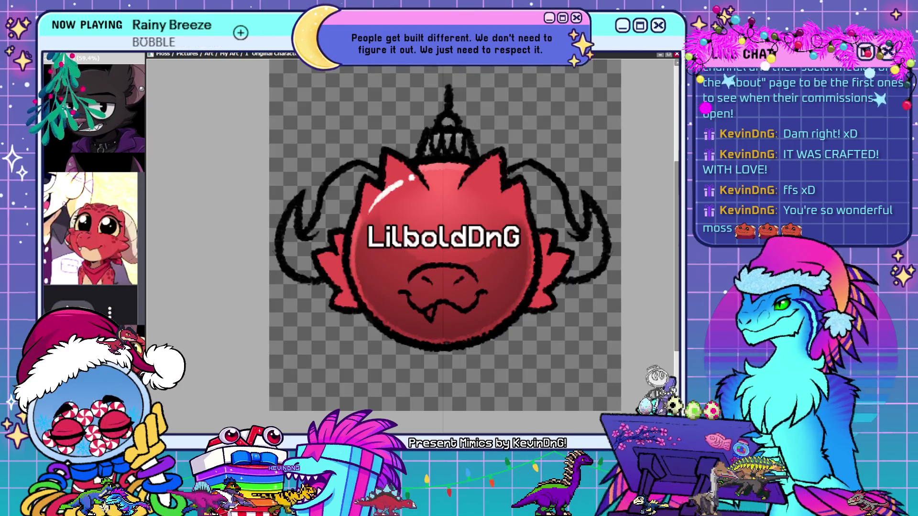
Fill both curled horns with tan, including their inner parts, and undo the white shine stroke
mouse_move(294, 215)
mouse_down()
mouse_move(289, 235)
mouse_move(316, 221)
mouse_move(296, 266)
mouse_move(325, 249)
mouse_move(337, 227)
mouse_up()
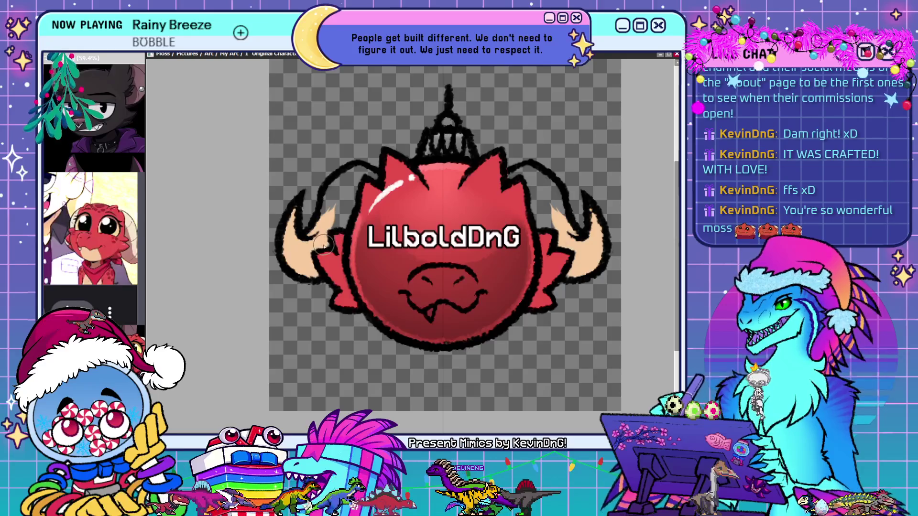
drag(345, 216, 335, 223)
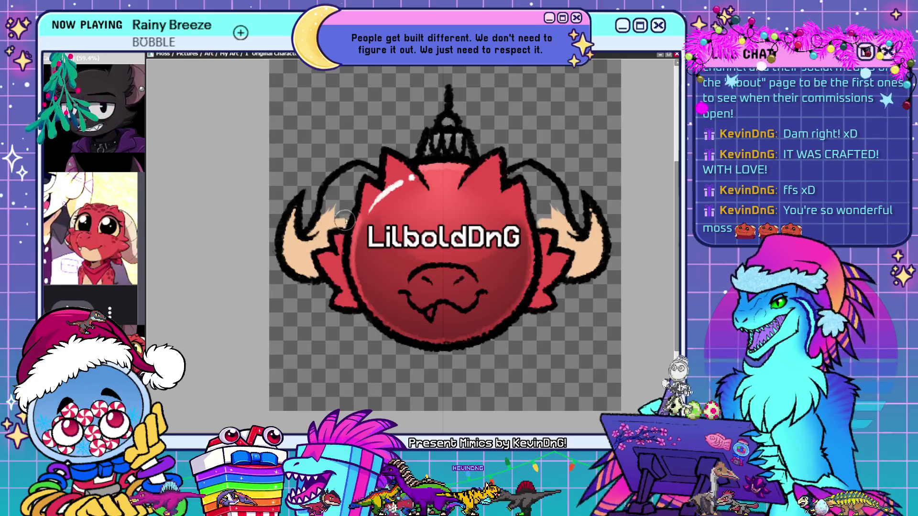
mouse_move(351, 178)
mouse_down()
mouse_move(330, 210)
mouse_move(349, 179)
mouse_move(343, 214)
mouse_up()
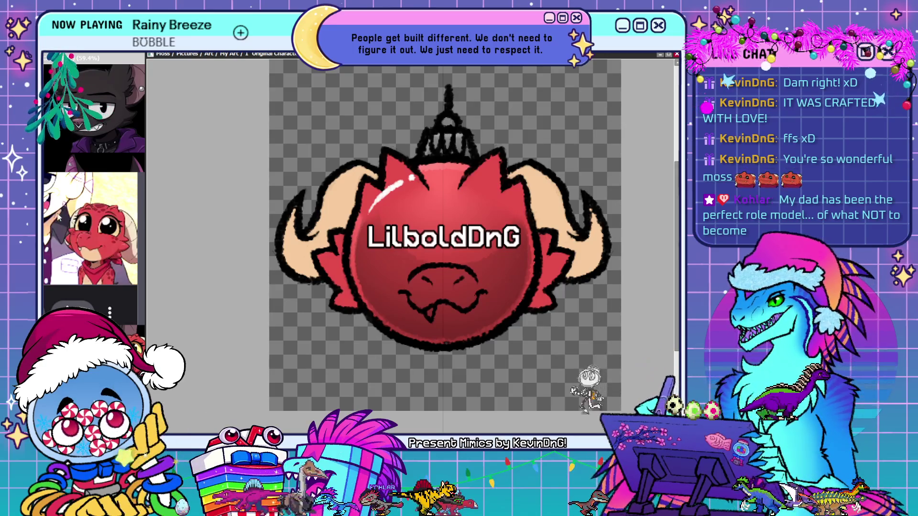
key(ctrl+z)
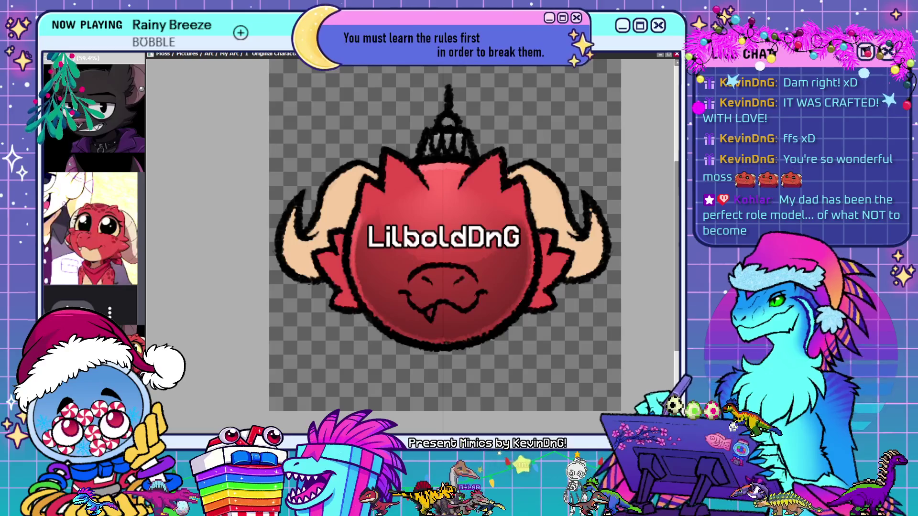
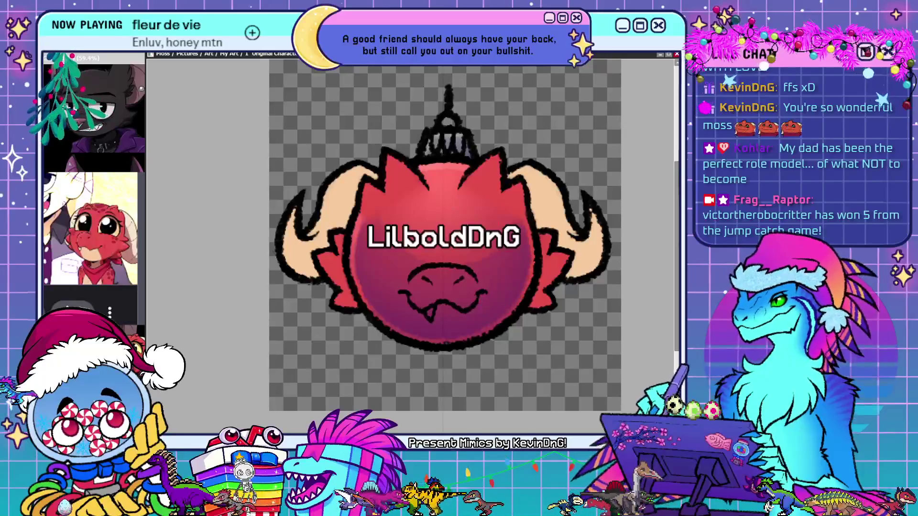
Airbrush a light highlight under the dragon's mouth and tint the black crown reddish
mouse_move(442, 306)
mouse_down()
mouse_move(437, 335)
mouse_move(428, 315)
mouse_move(418, 338)
mouse_up()
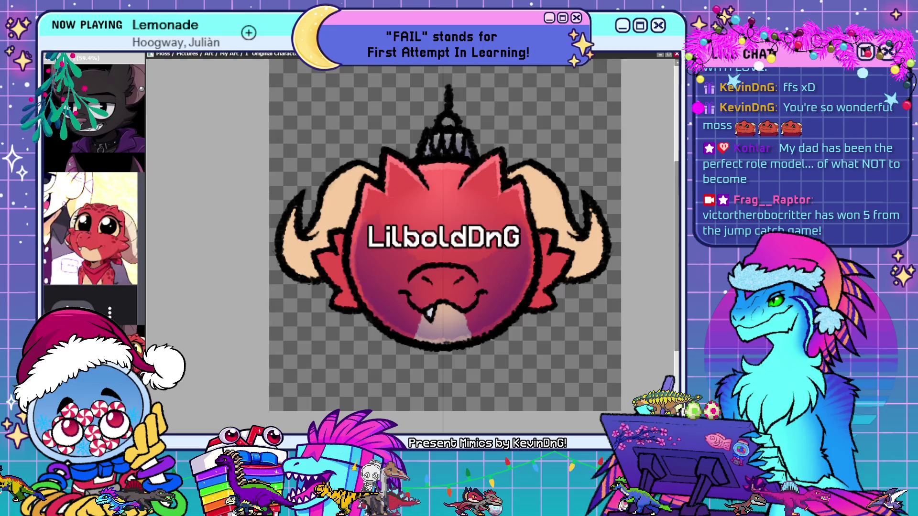
drag(425, 160, 467, 159)
key(ctrl+z)
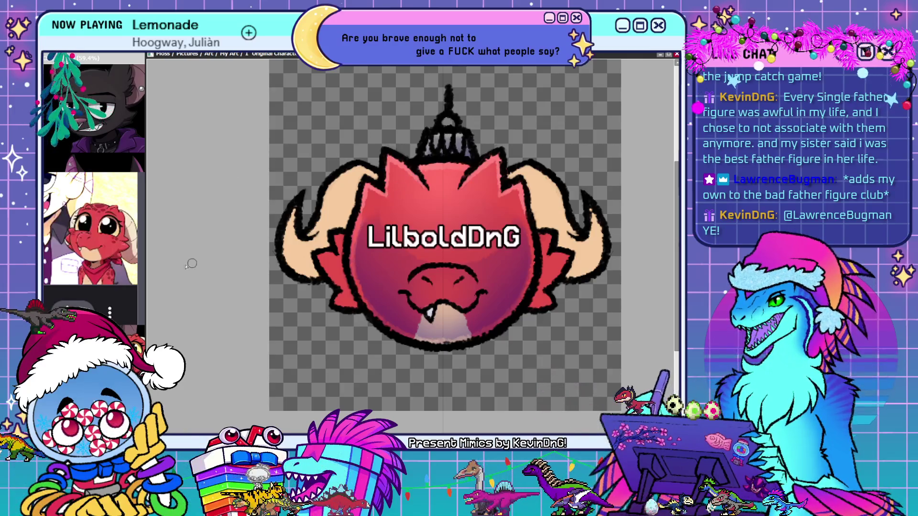
drag(356, 201, 353, 276)
Repaint darker shading around the red head's rim, top edge, cheeks and spikes
key(ctrl+z)
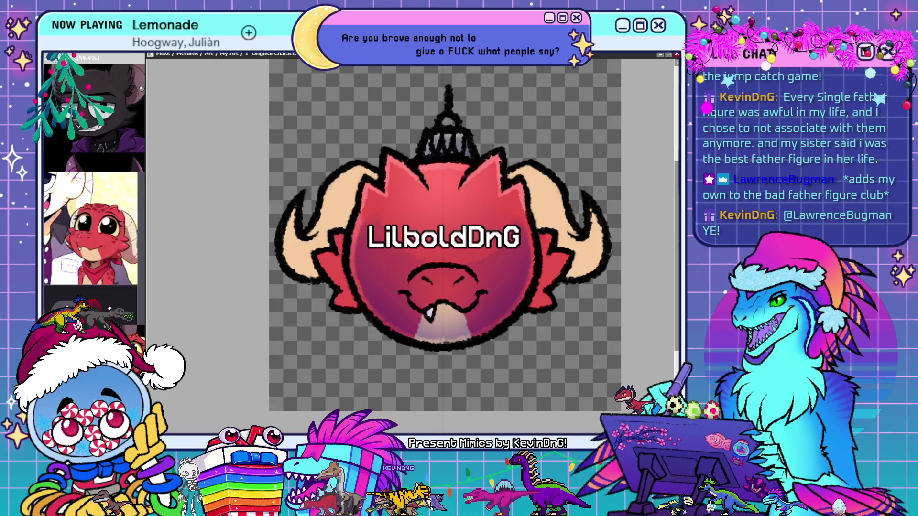
mouse_move(406, 197)
mouse_down()
mouse_move(374, 188)
mouse_move(360, 306)
mouse_move(539, 325)
mouse_up()
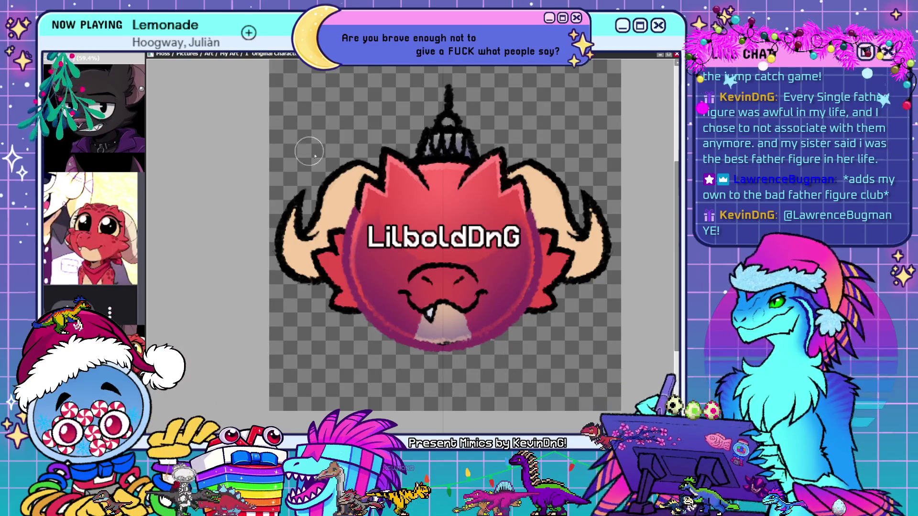
mouse_move(358, 206)
mouse_down()
mouse_move(516, 311)
mouse_move(485, 342)
mouse_move(488, 355)
mouse_up()
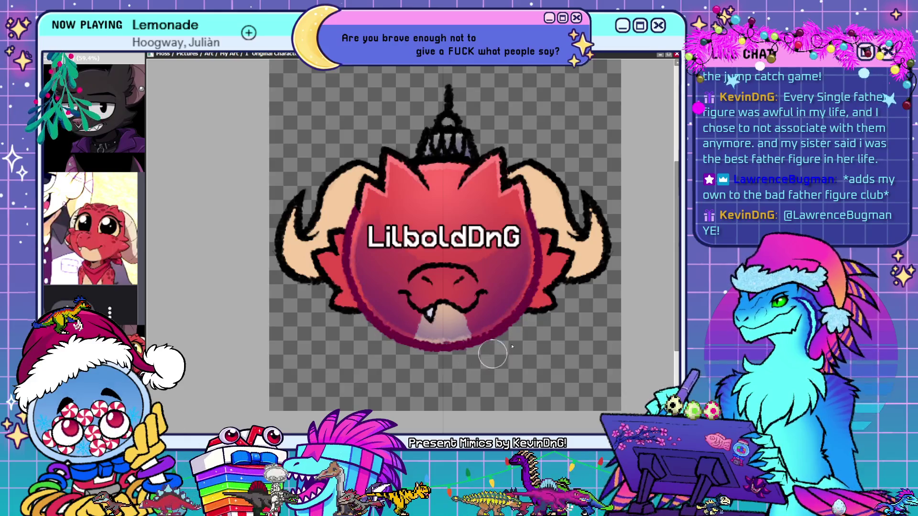
drag(399, 180, 494, 188)
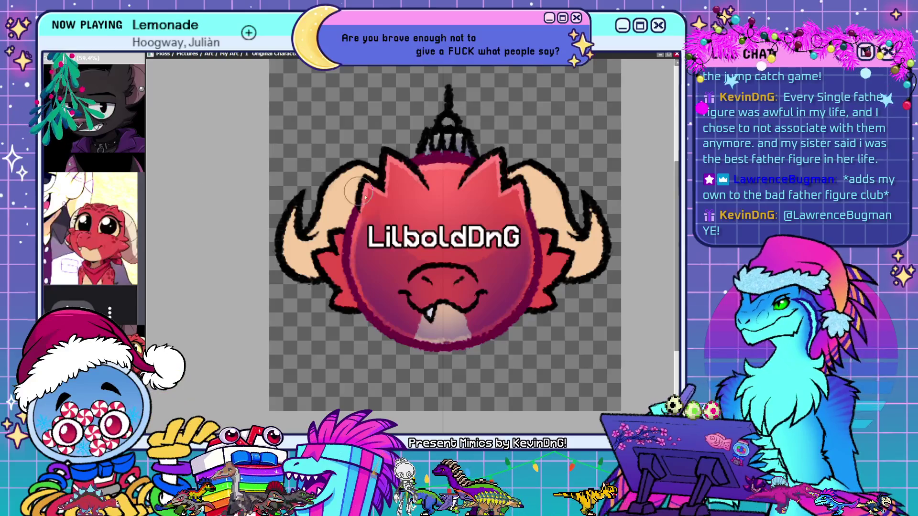
mouse_move(344, 230)
mouse_down()
mouse_move(353, 310)
mouse_move(342, 304)
mouse_up()
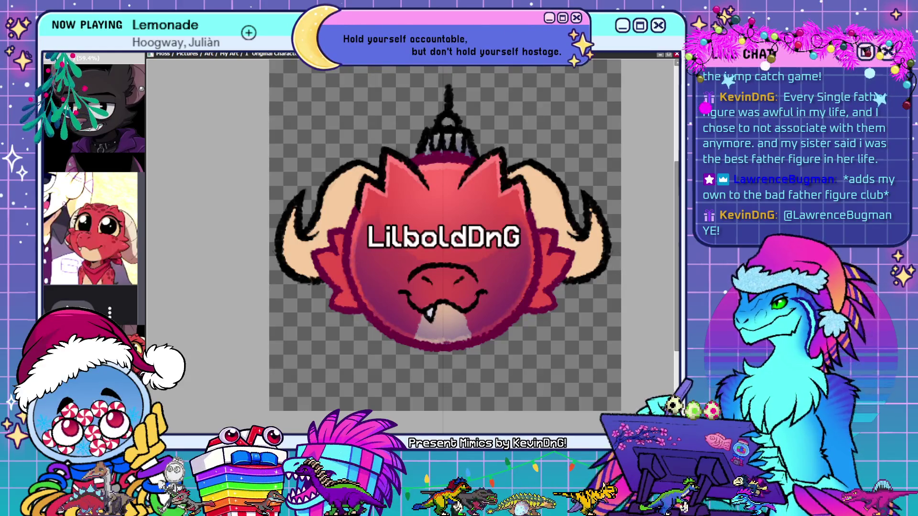
drag(391, 158, 394, 165)
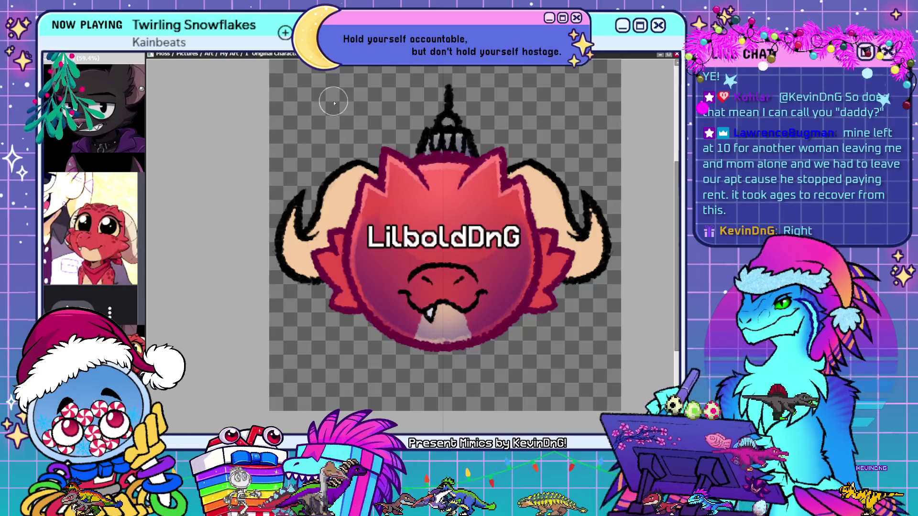
Undo the last strokes, removing the dark marks at both horn tips
key(ctrl+z)
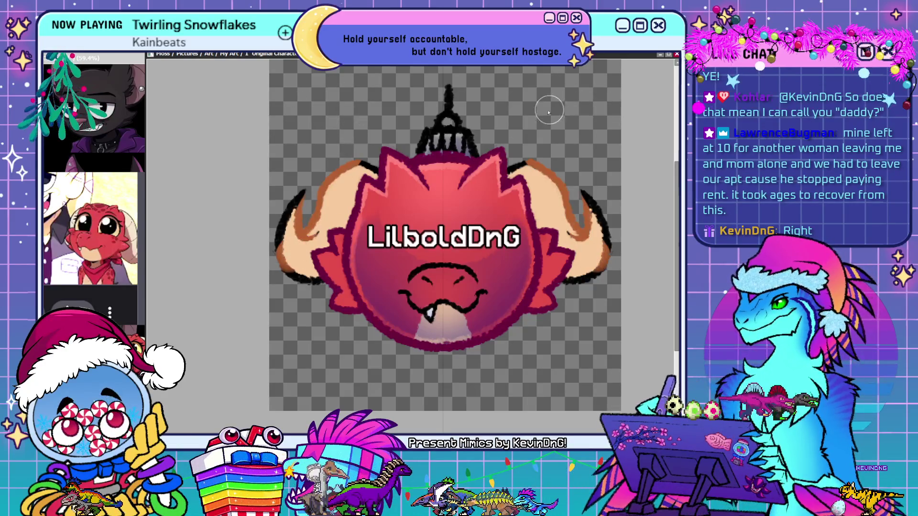
key(ctrl+z)
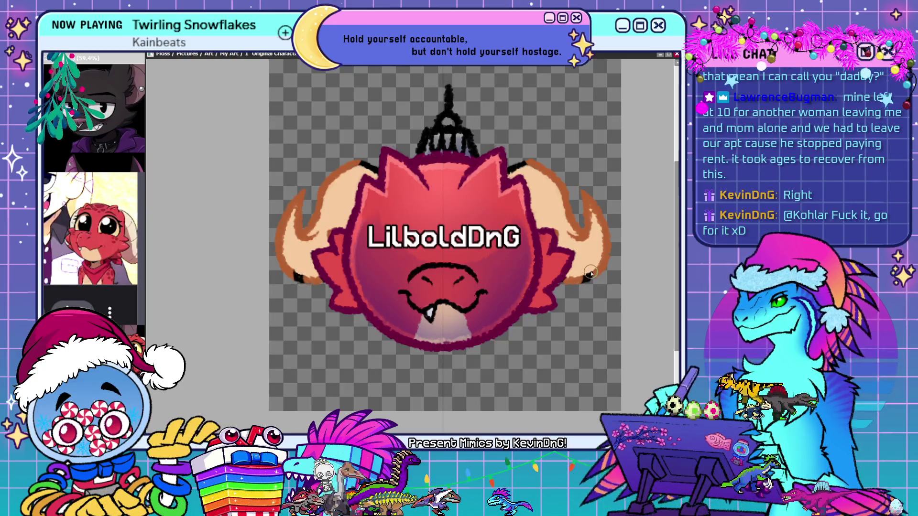
key(ctrl+z)
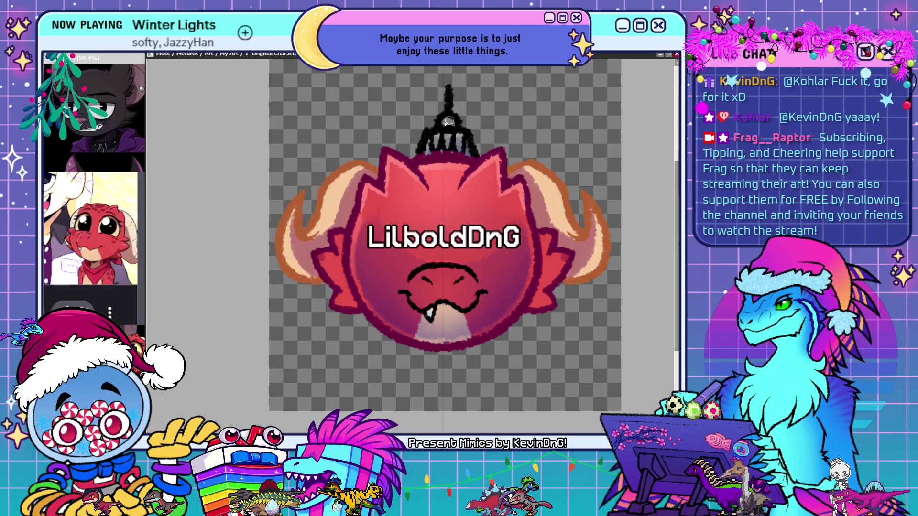
Paint darker strokes along the left horn, mirrored onto the right horn
drag(346, 194, 329, 229)
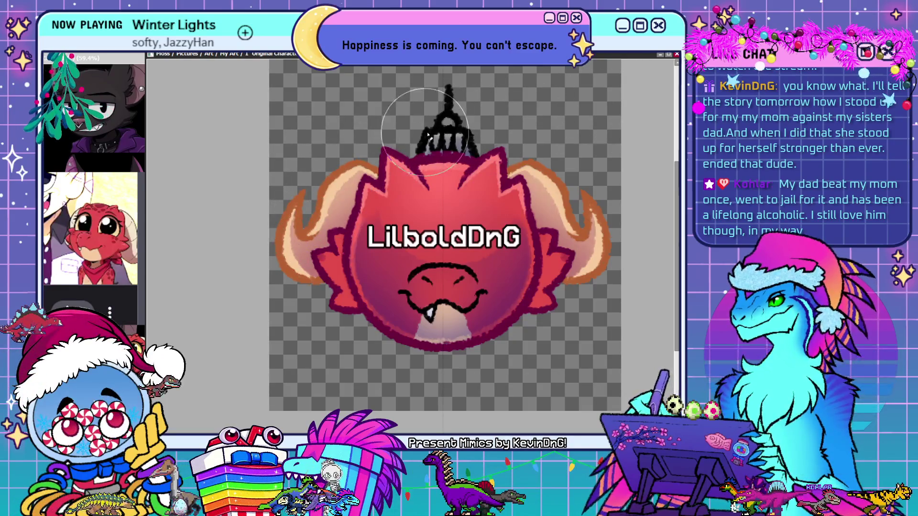
key(ctrl)
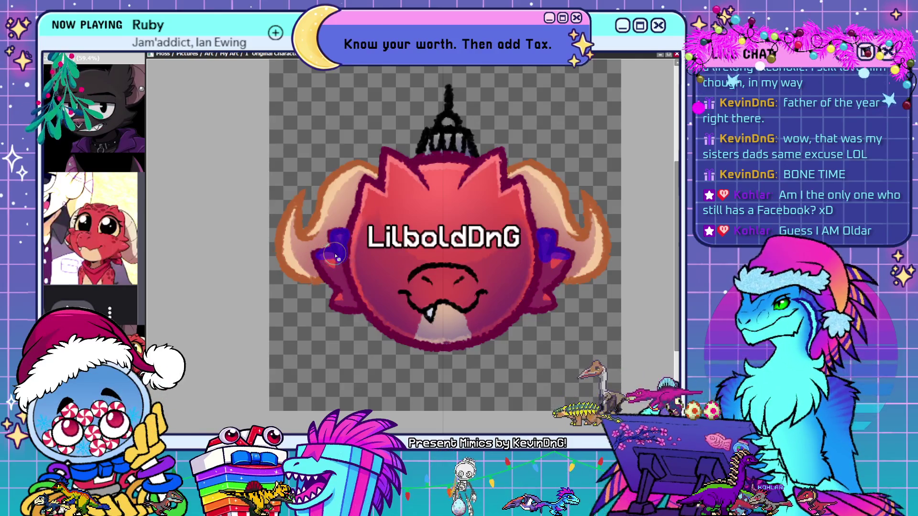
Mark the patches on both sides of the head, convert them to a selection, then deselect
drag(329, 259, 349, 313)
drag(323, 260, 345, 285)
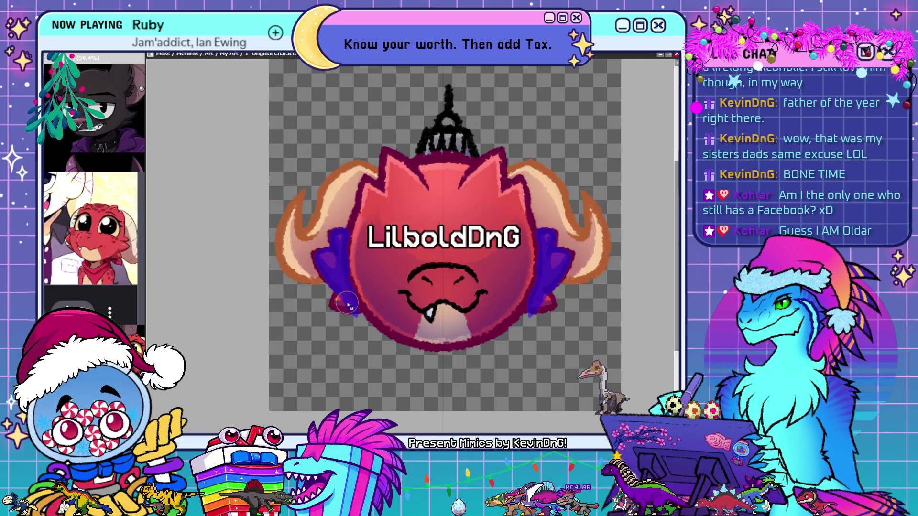
drag(343, 300, 353, 308)
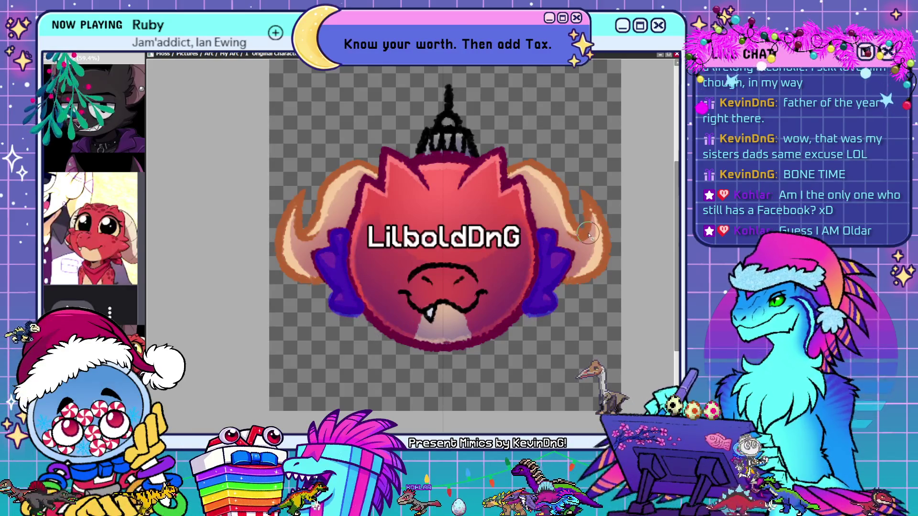
click(65, 285)
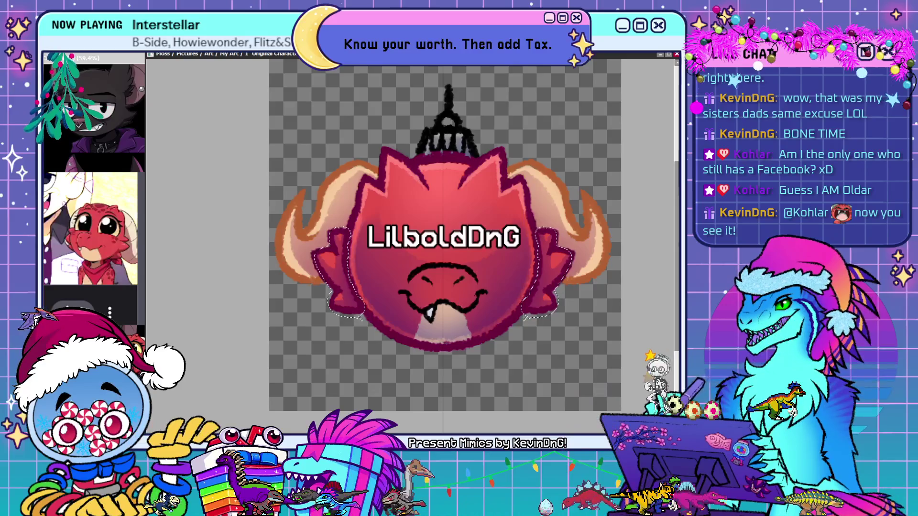
key(ctrl+d)
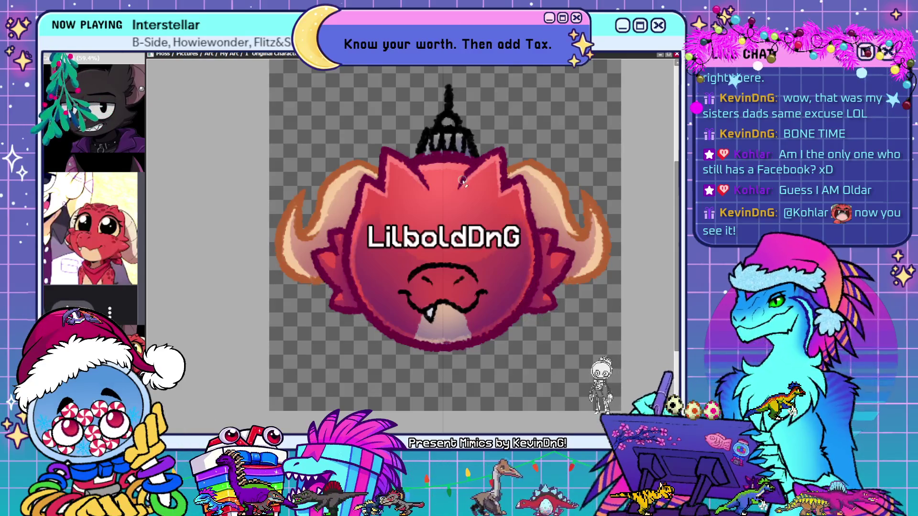